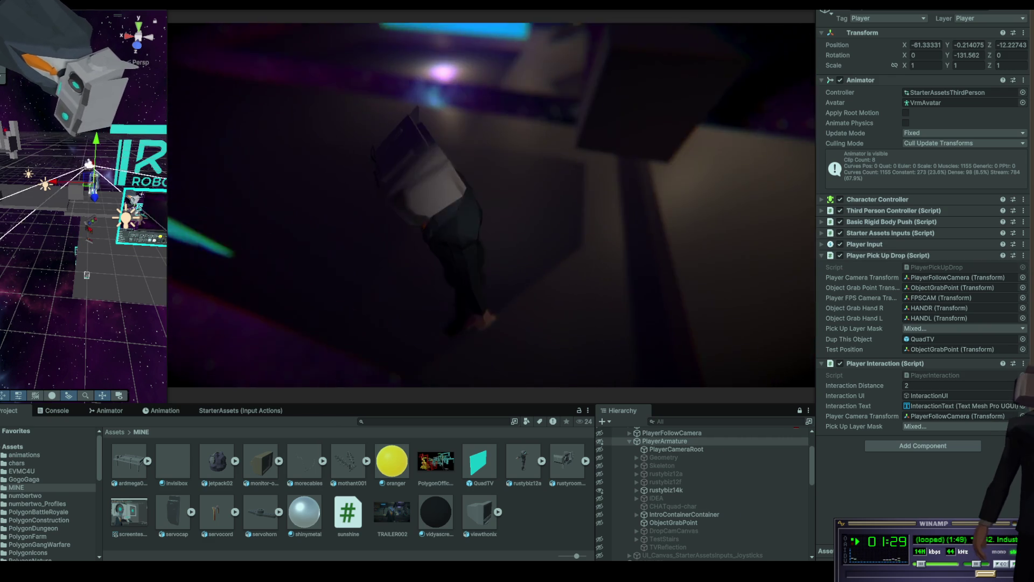
Walk the character toward the RUSTY sign and spawn a live-screen QuadTV copy
key("w")
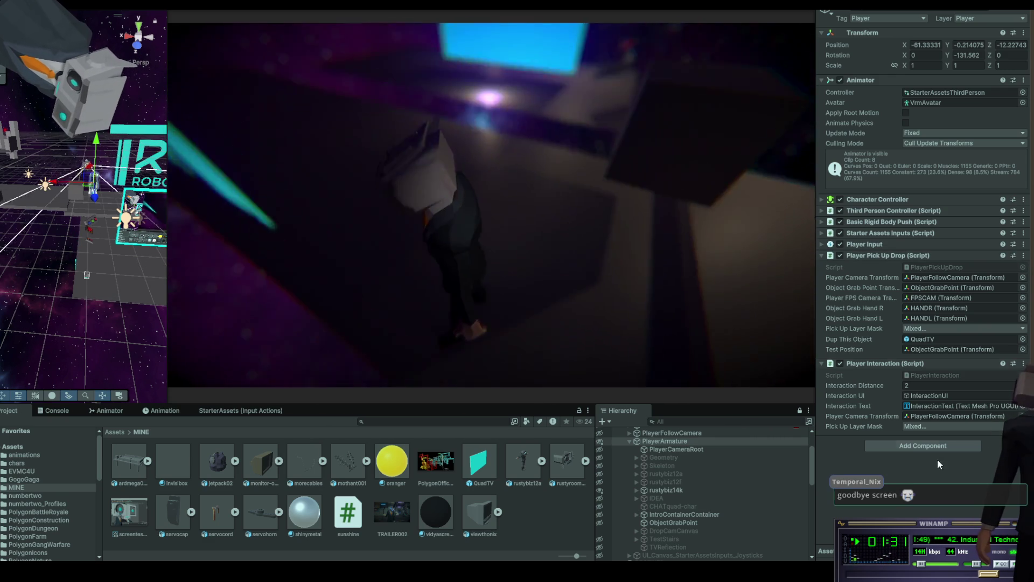
key("w")
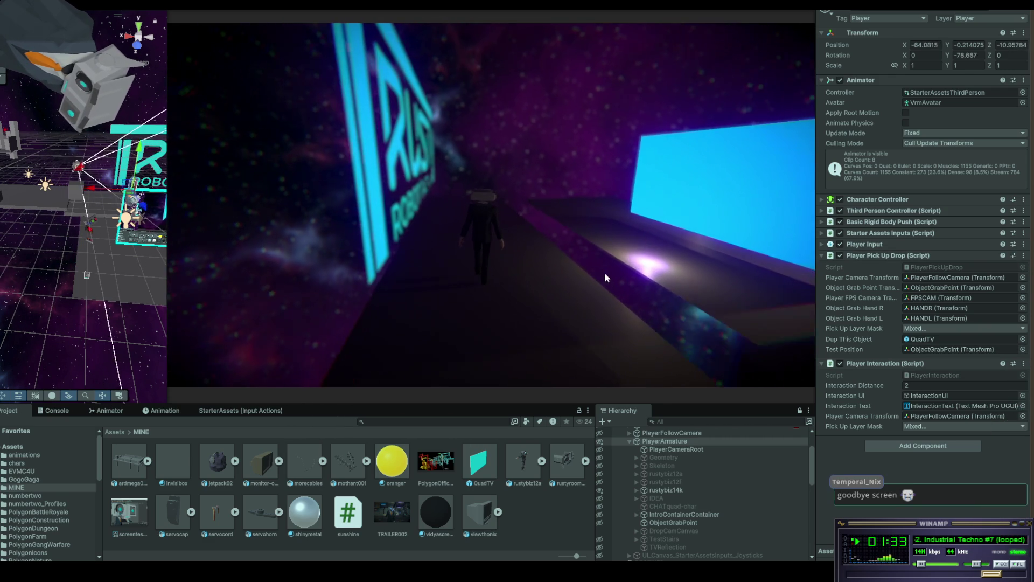
mouse_move(189, 232)
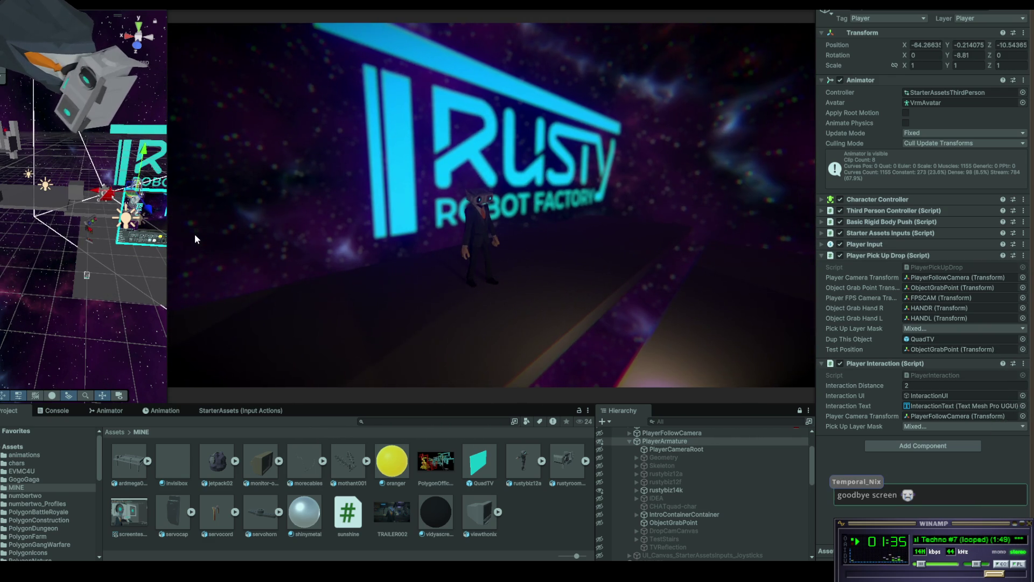
left_click(195, 234)
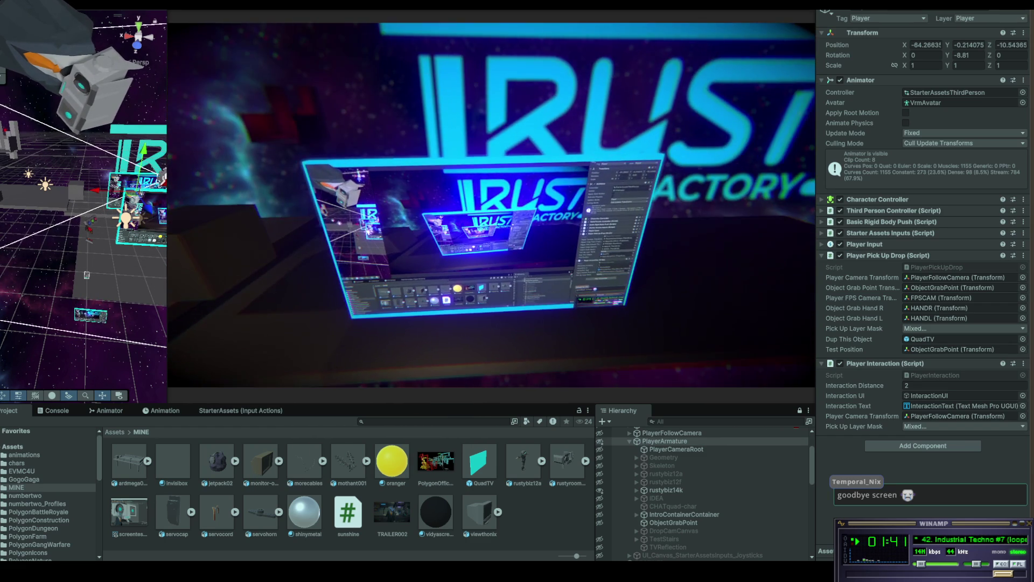
Walk the character past the sign and around, back up to the new screen
key("w")
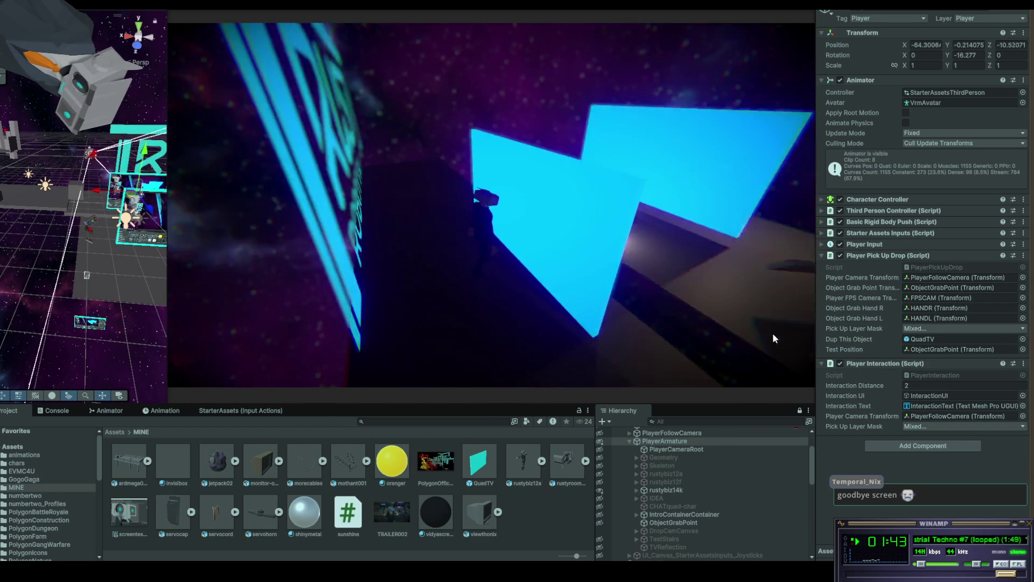
key("w")
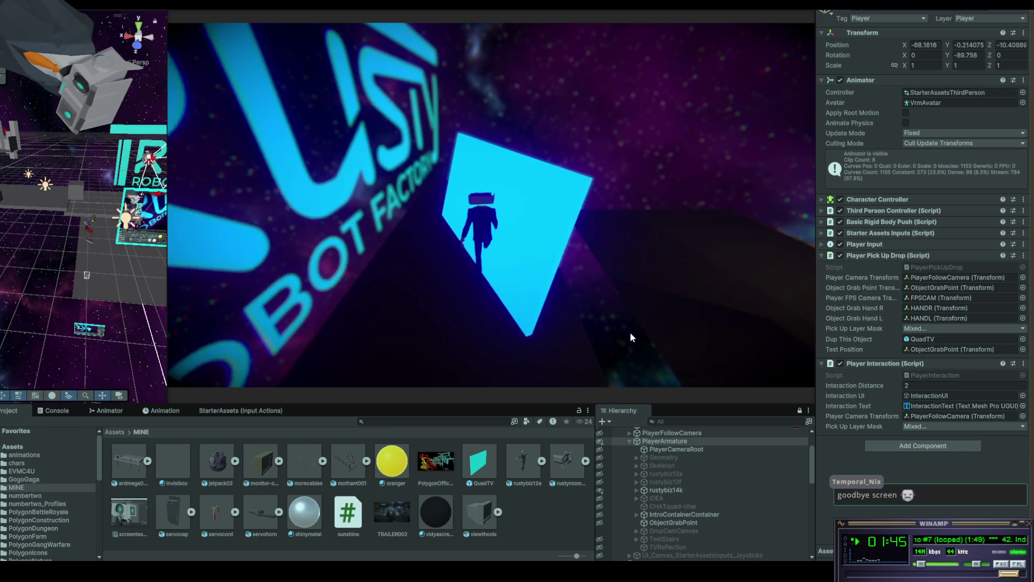
key("w")
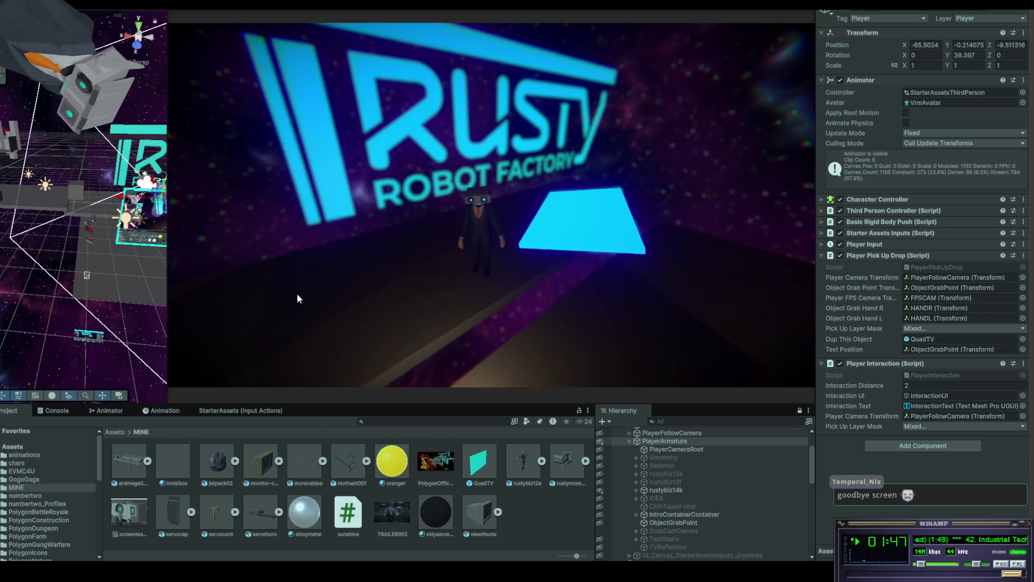
key("w")
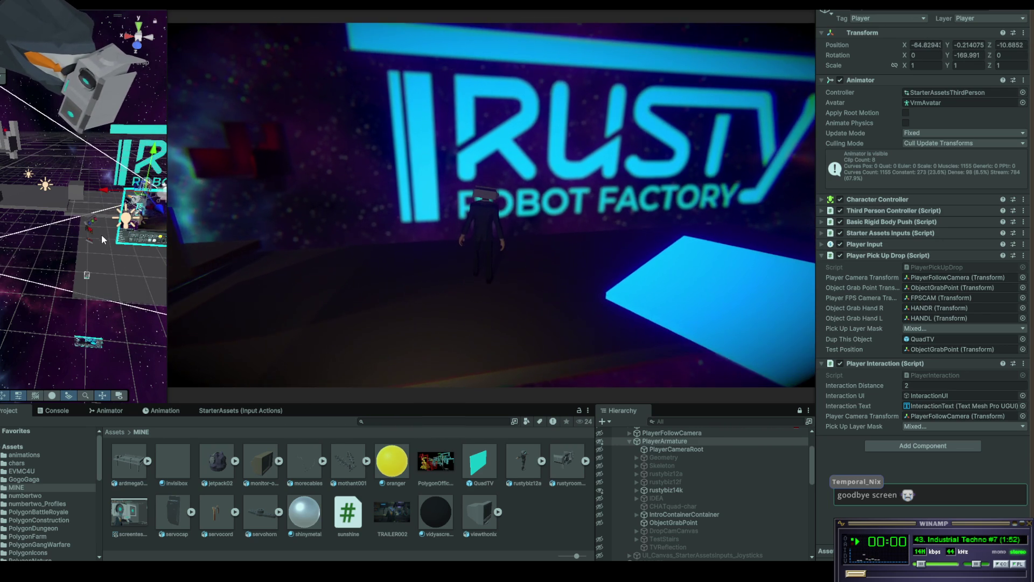
key("w")
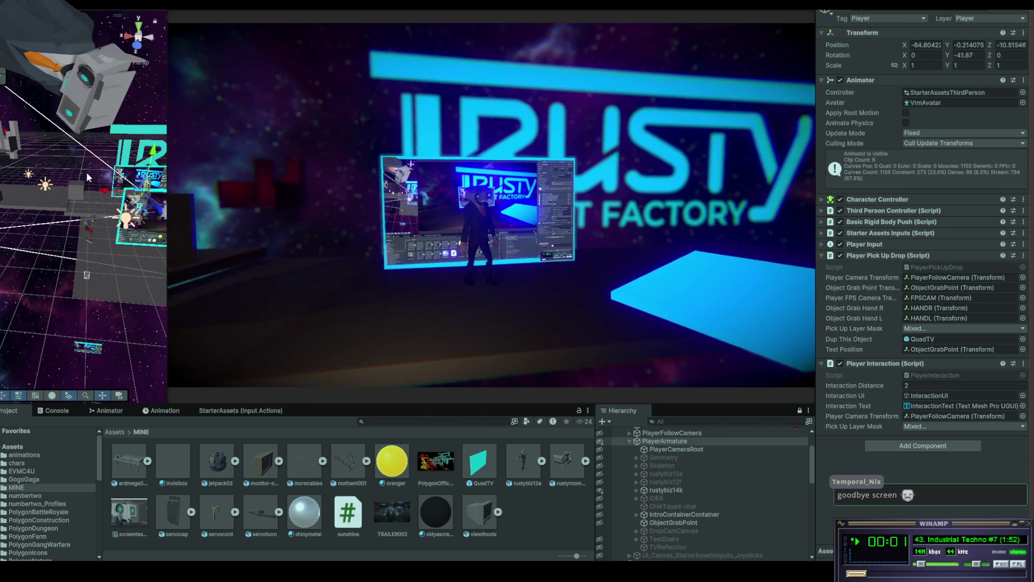
key("w")
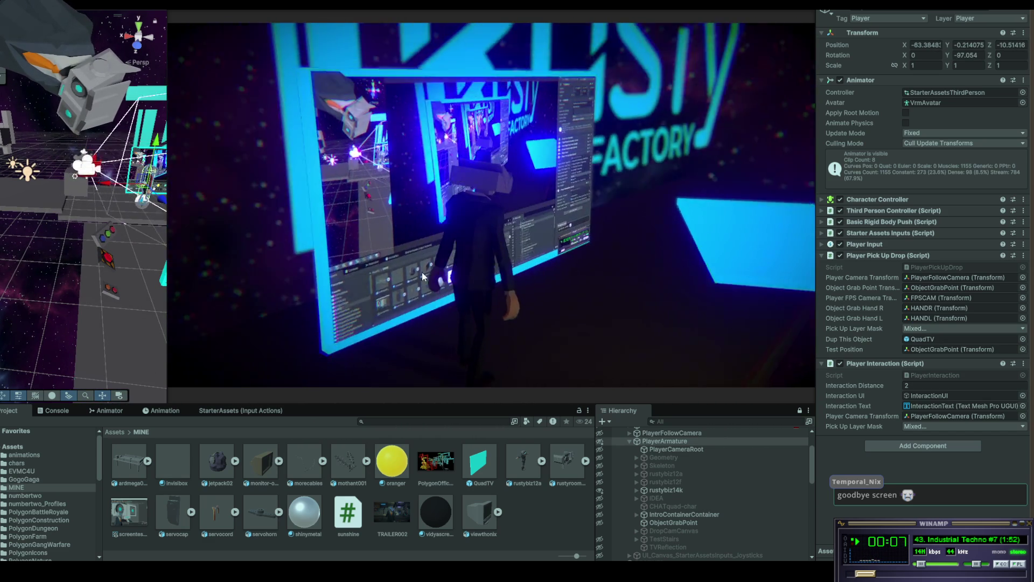
Turn the character toward the camera before the screen, then walk it off right into the dark
key("s")
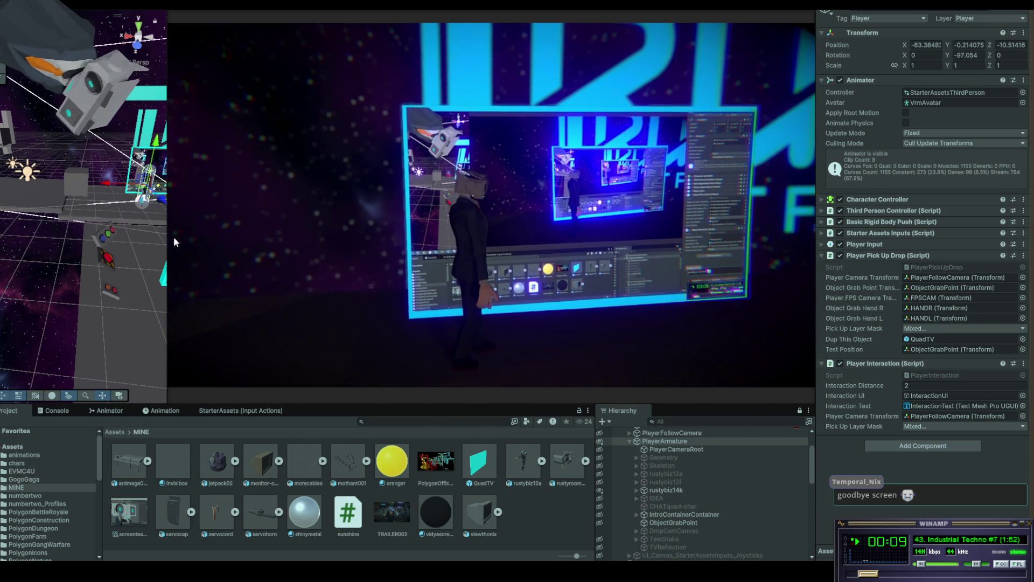
key("s")
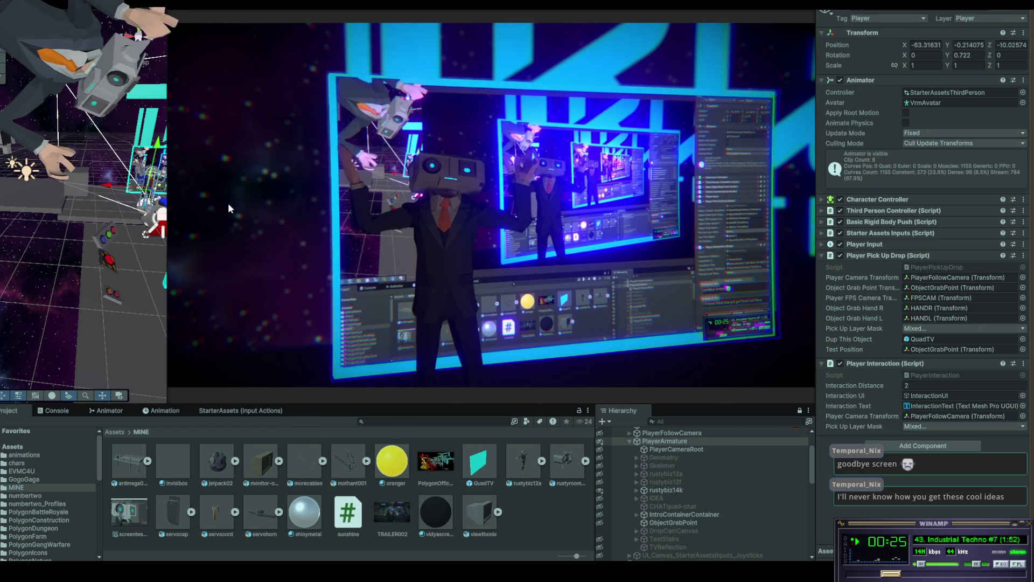
key("w")
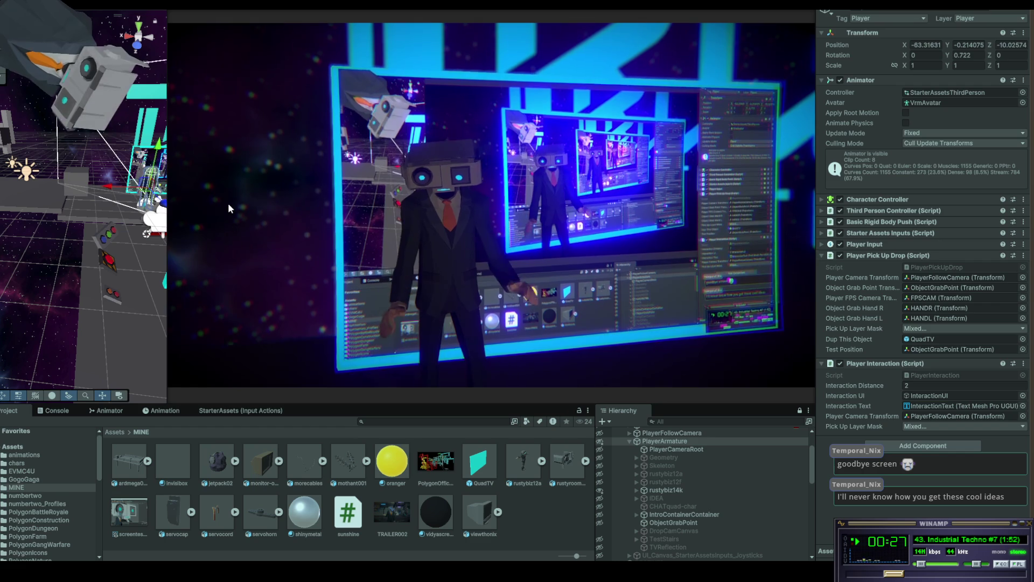
key("d")
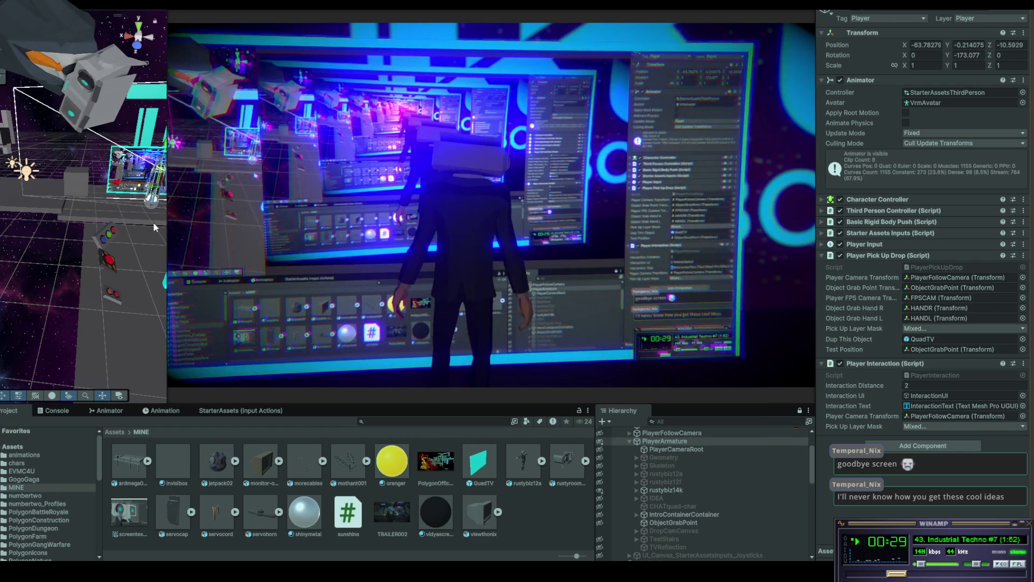
key("s")
key("w")
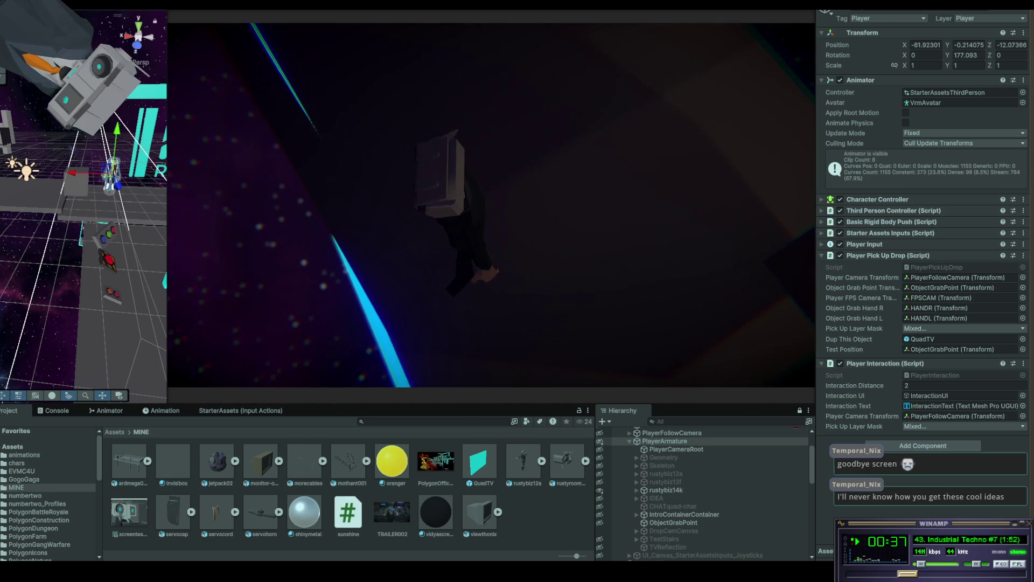
Walk the character around the glowing platform, turning it toward and away from the camera
key("w")
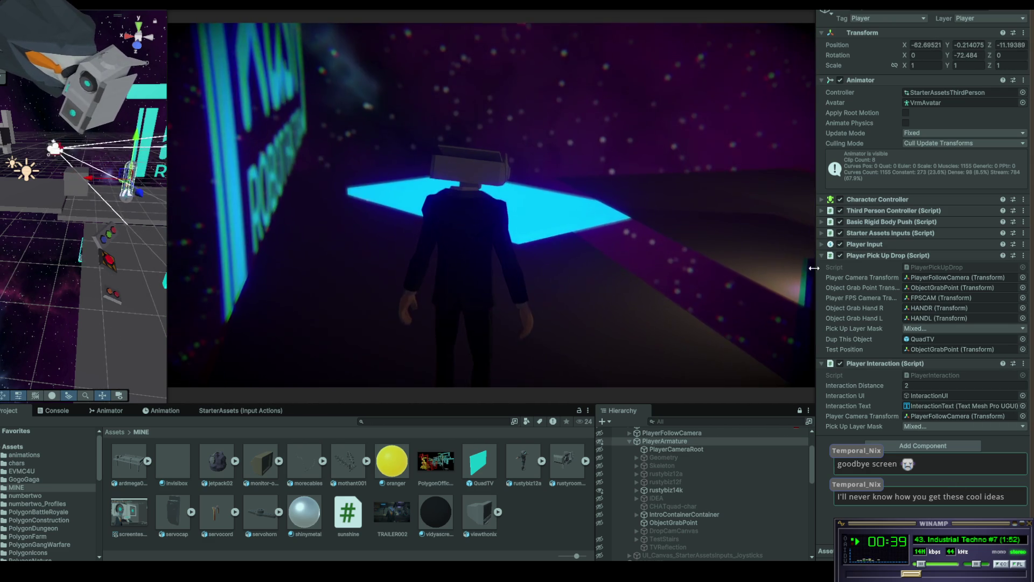
key("s")
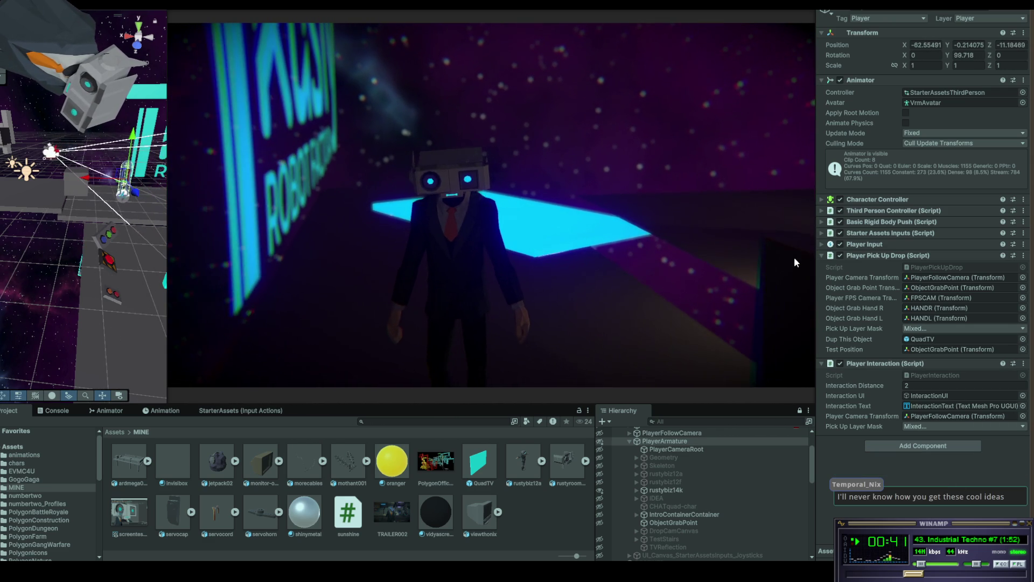
key("w")
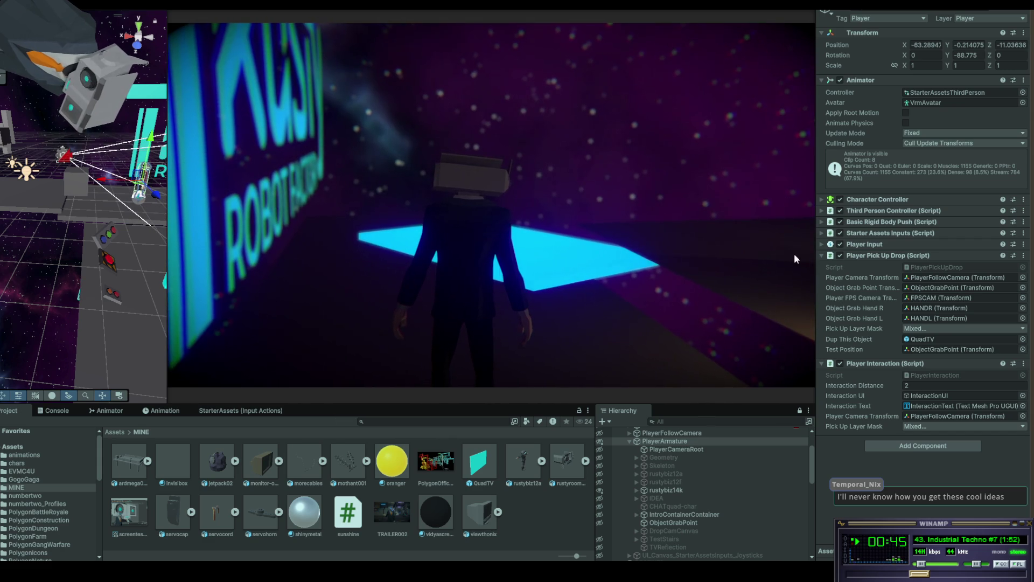
key("s")
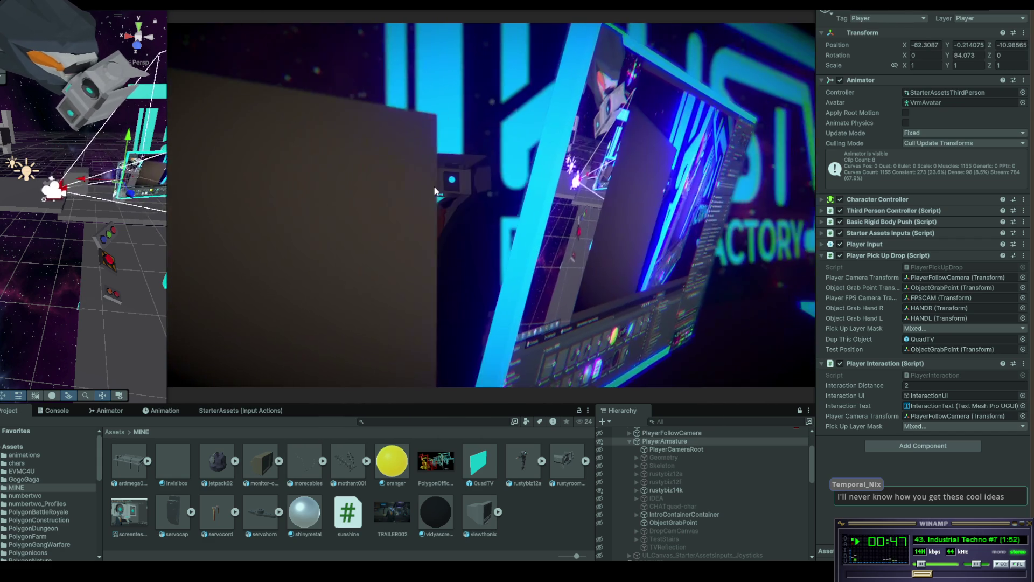
key("w")
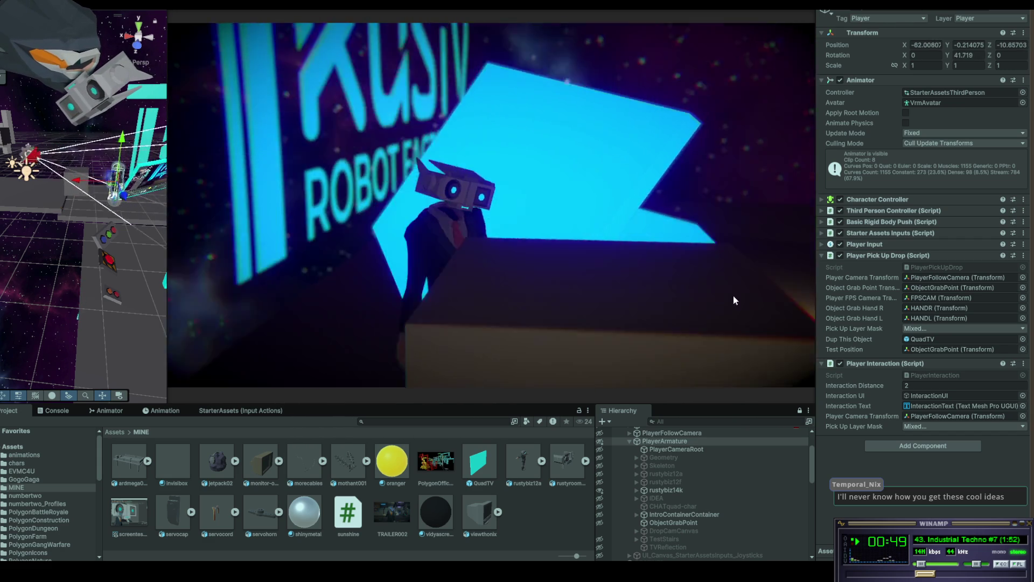
key("s")
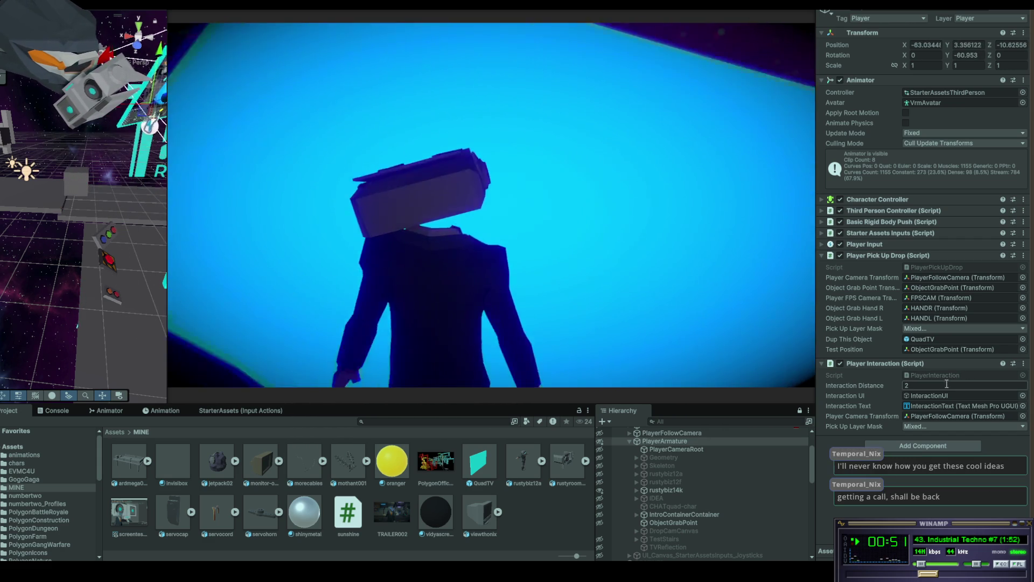
key("a")
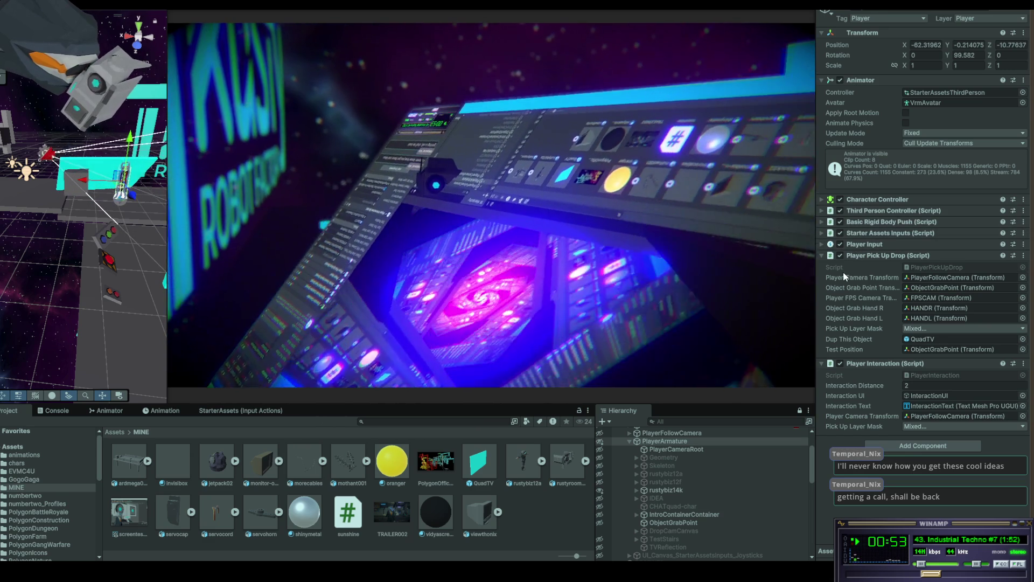
key("s")
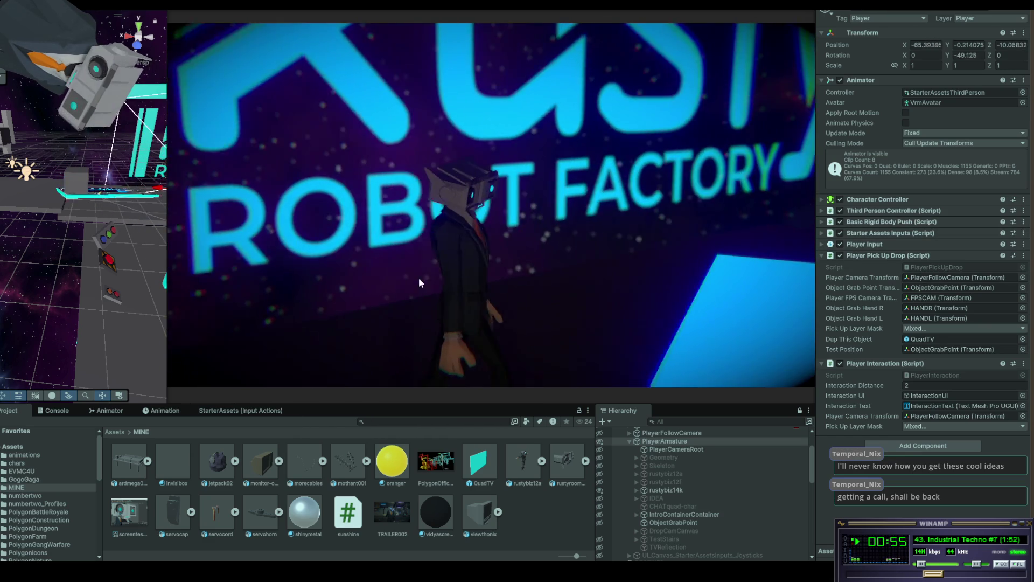
Walk the character forward onto the glowing panel and turn it back around
key("w")
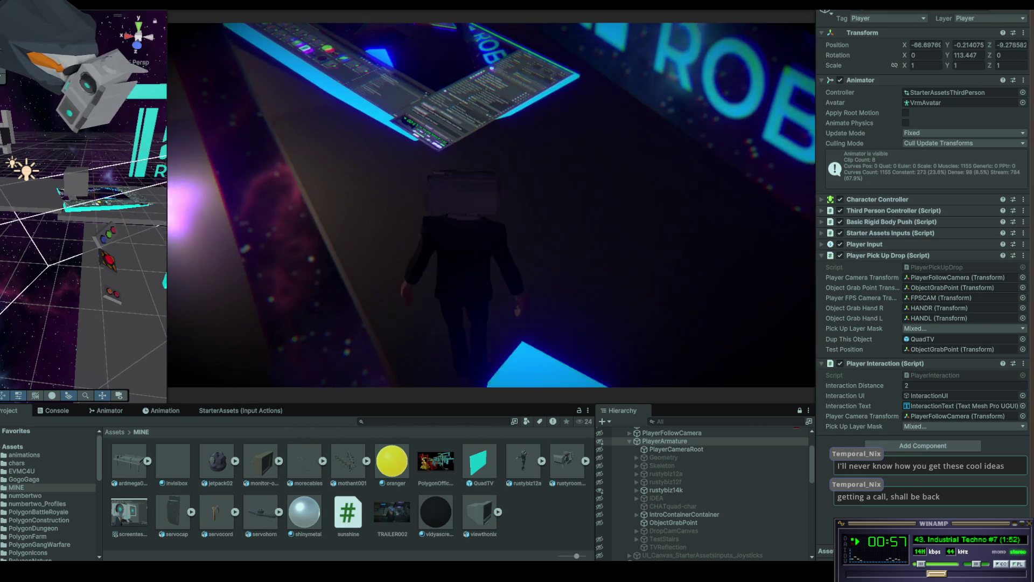
key("w")
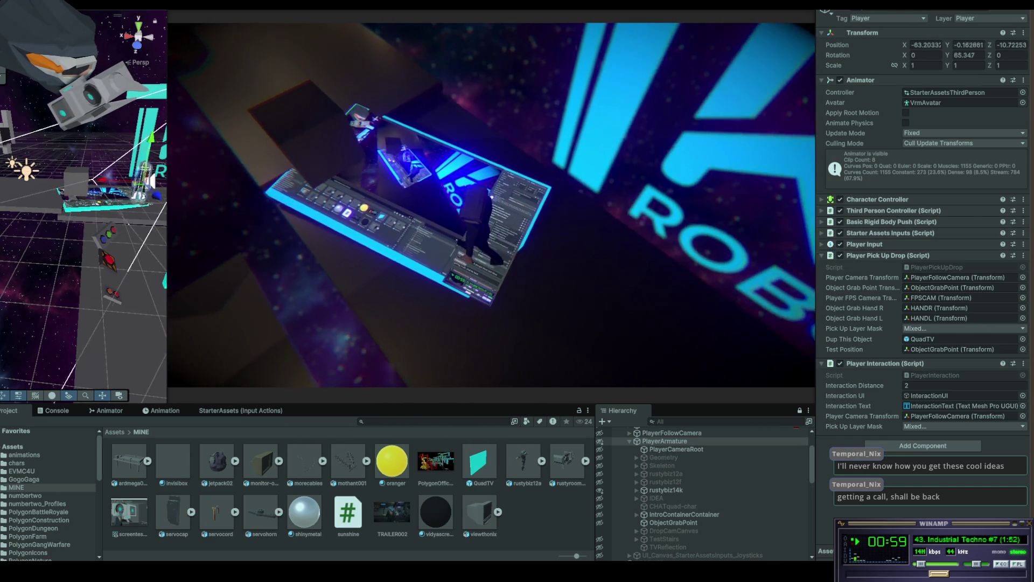
key("s")
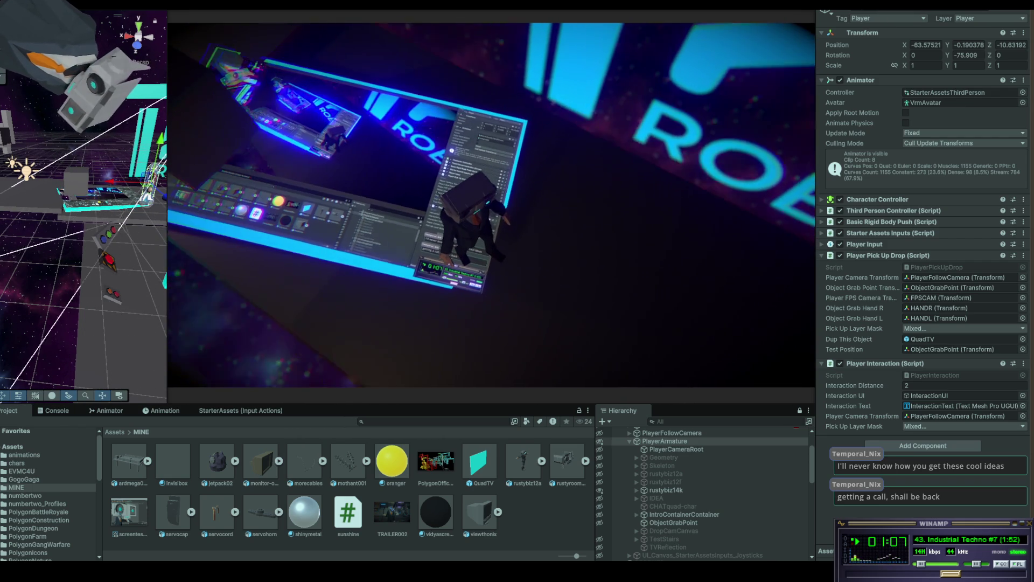
key("w")
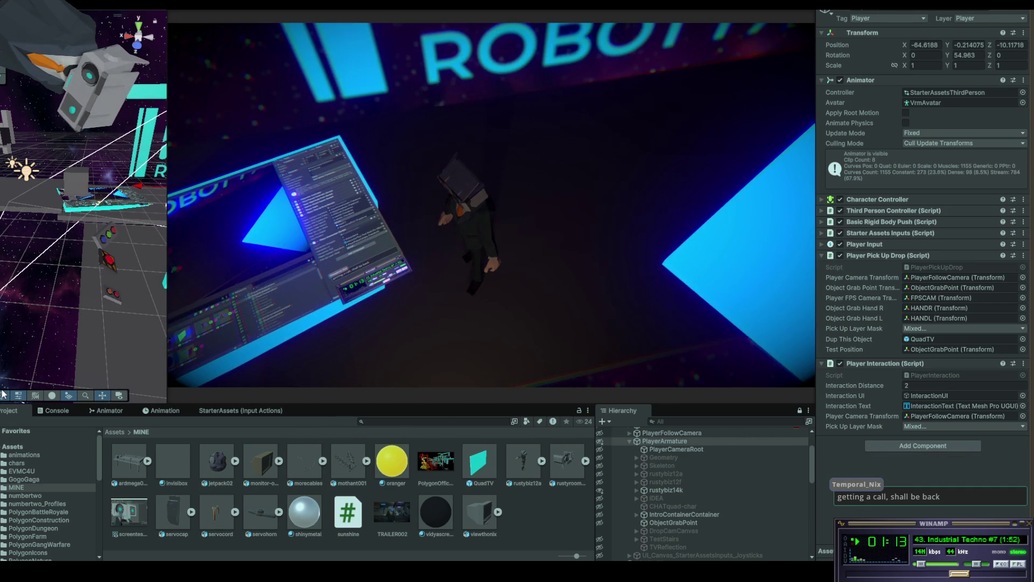
Walk the character back and forth among the panels, then maximize the Game view with Shift+Space
key("s")
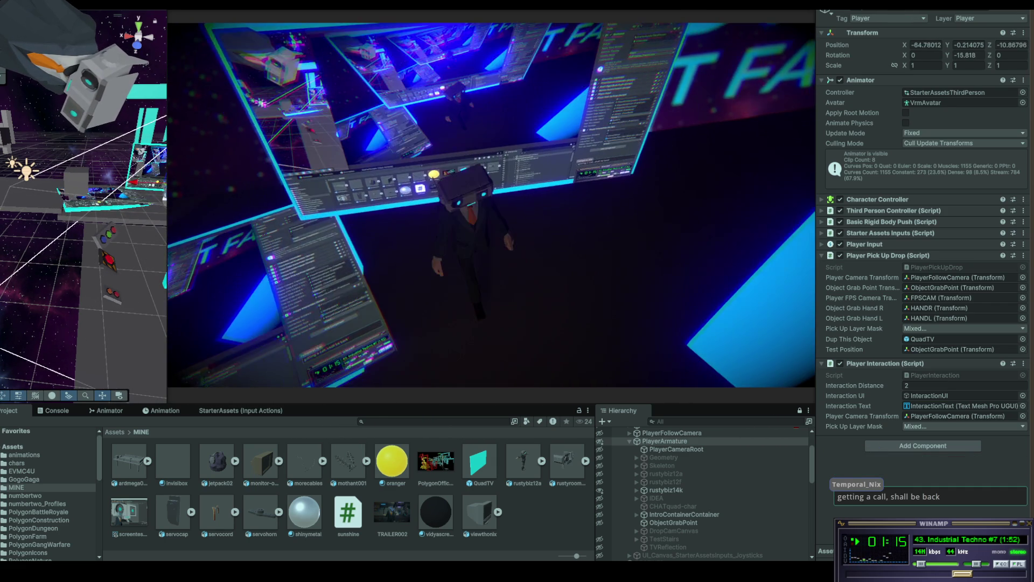
key("w")
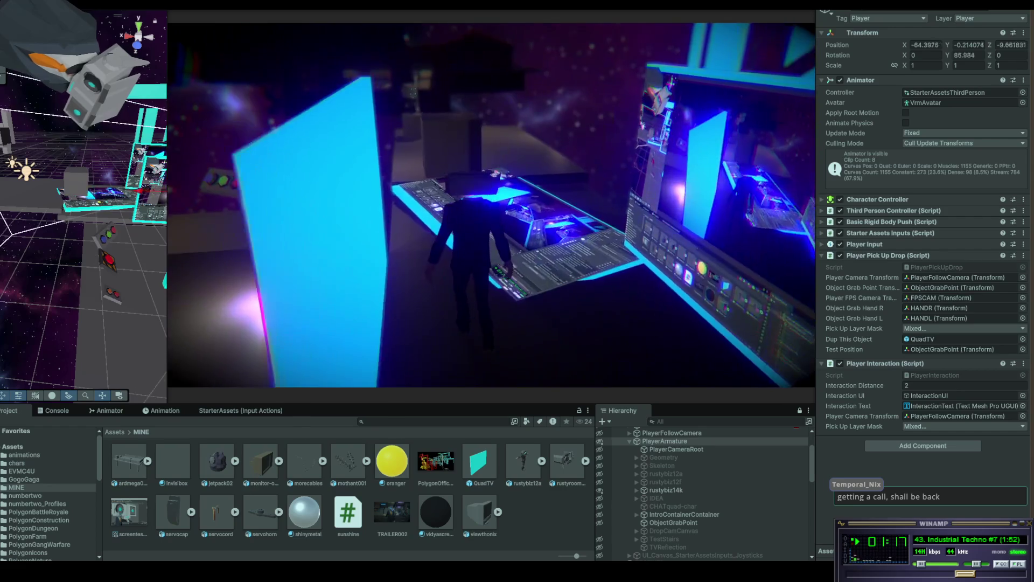
key("s")
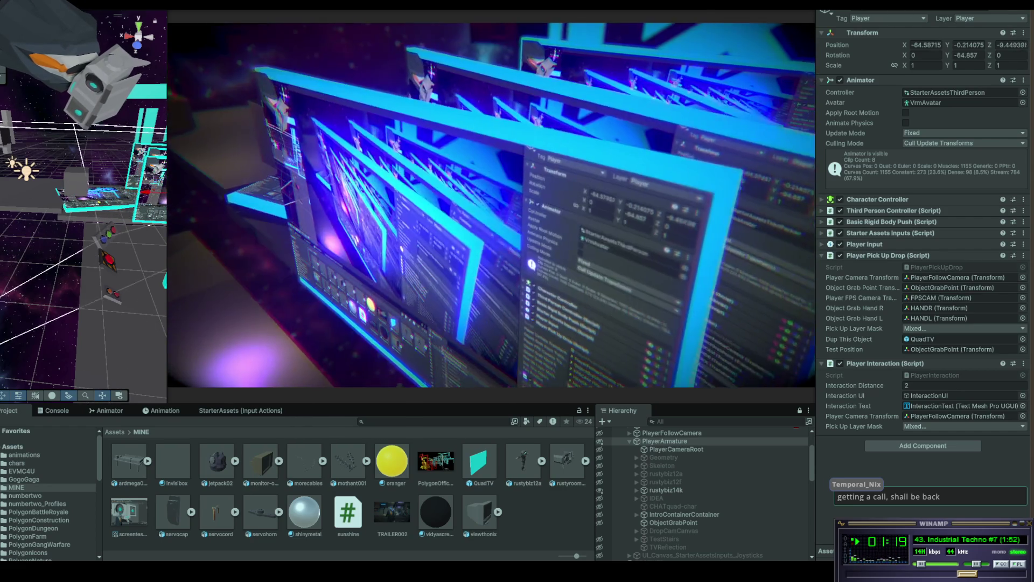
key("w")
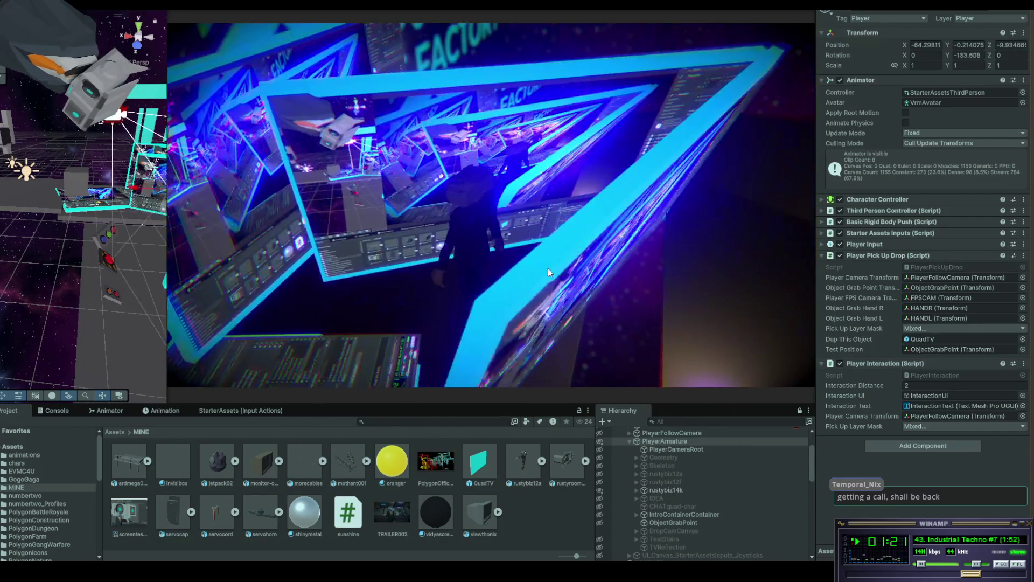
key("s")
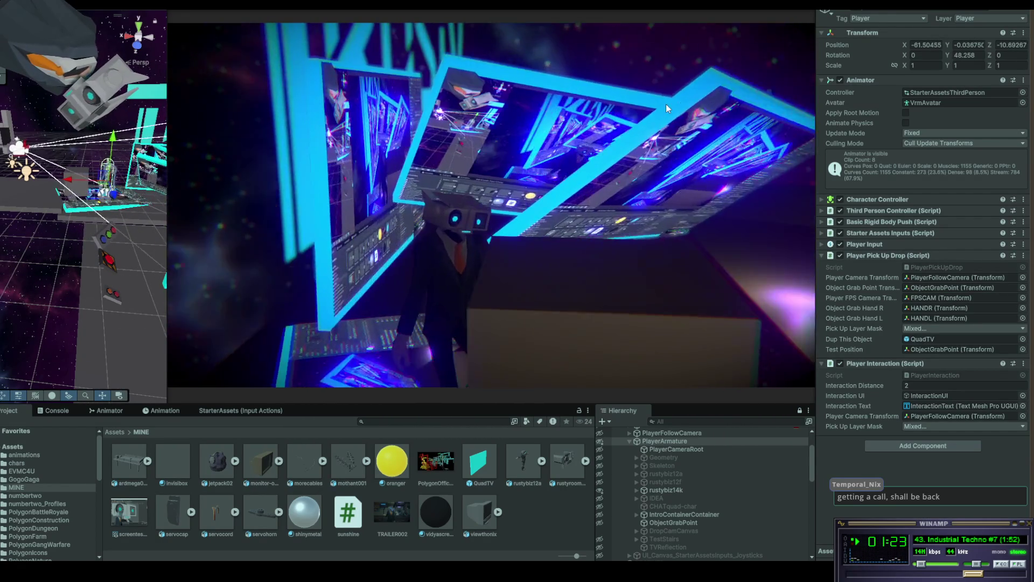
key("shift+space")
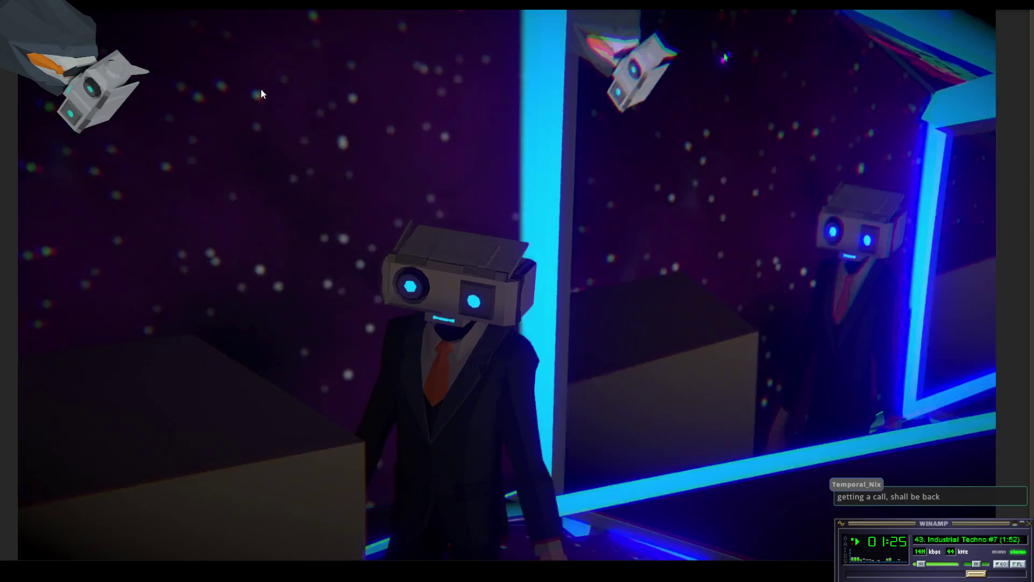
Walk the character into a new area facing the wall of drone reflections
key("w")
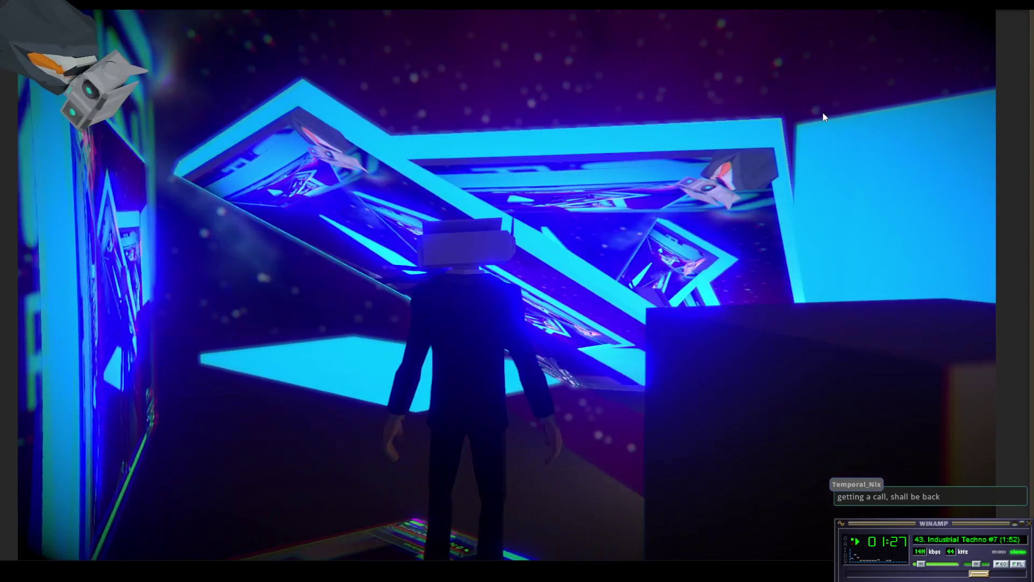
key("w")
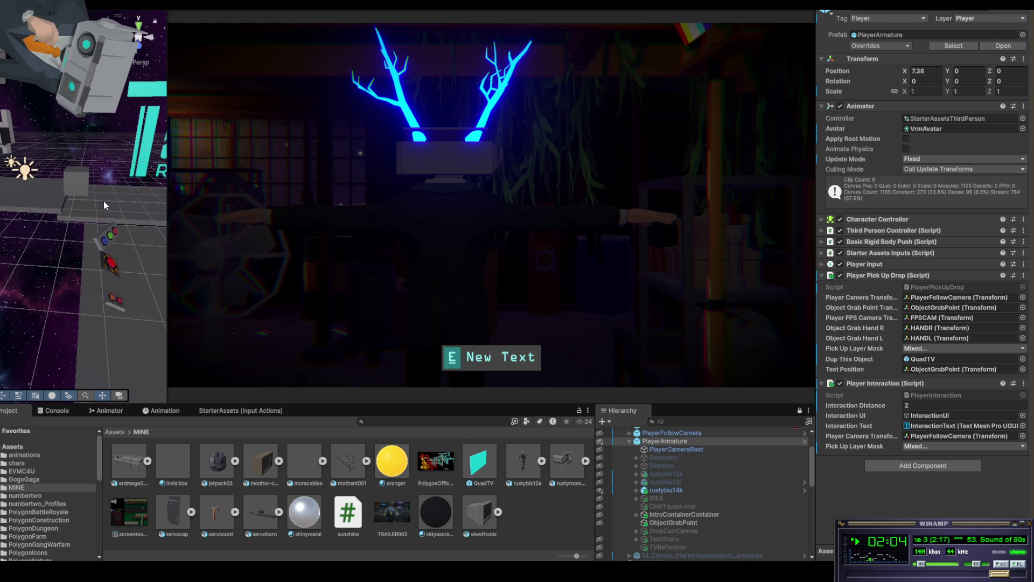
Select the QuadTV quad beside the Rusty Robot Factory sign, expand its Mesh Renderer, and focus the Project search
mouse_move(109, 188)
left_mouse_down()
mouse_move(166, 189)
mouse_move(195, 176)
mouse_move(29, 222)
left_mouse_up()
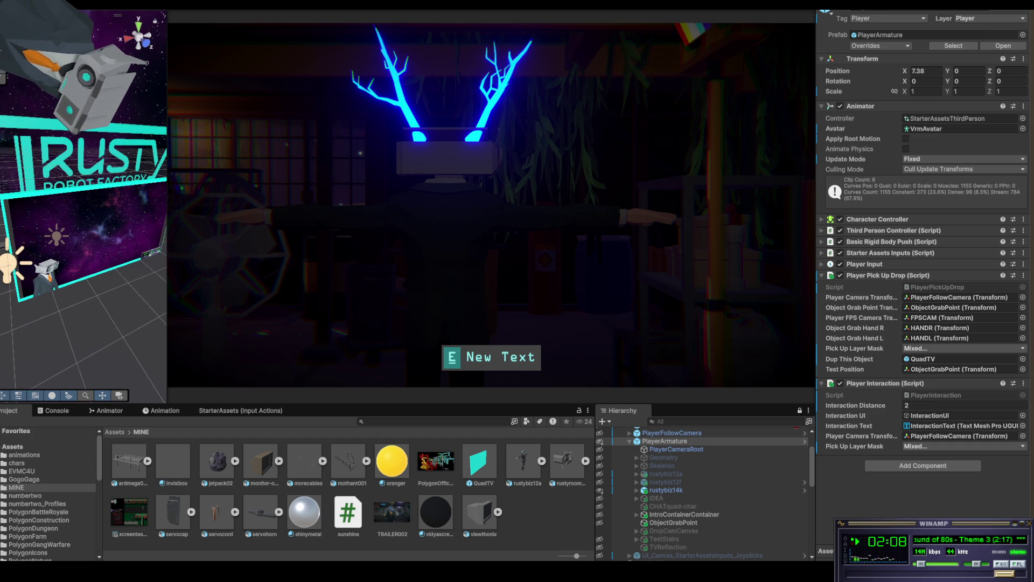
left_click(70, 194)
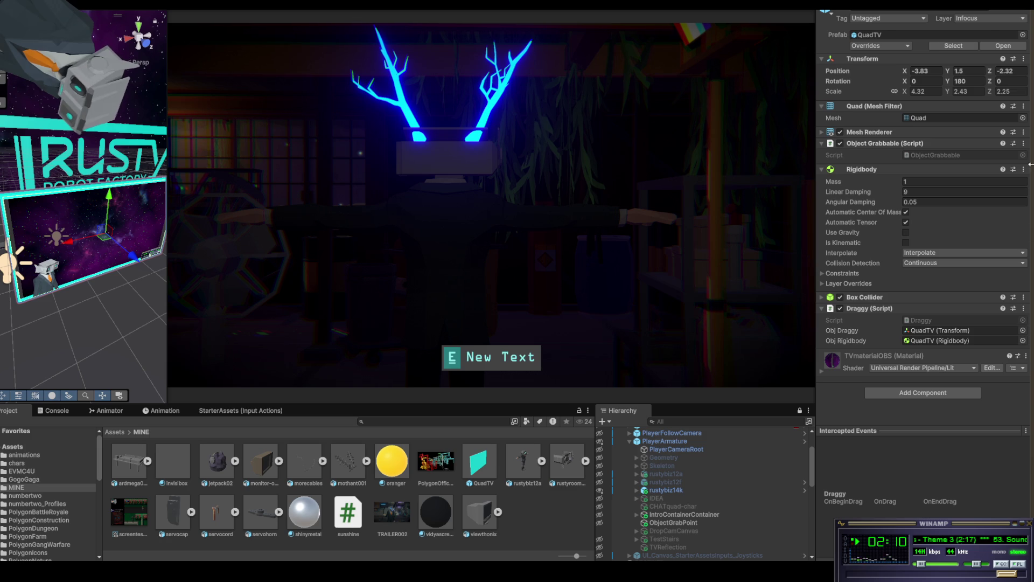
left_click(839, 134)
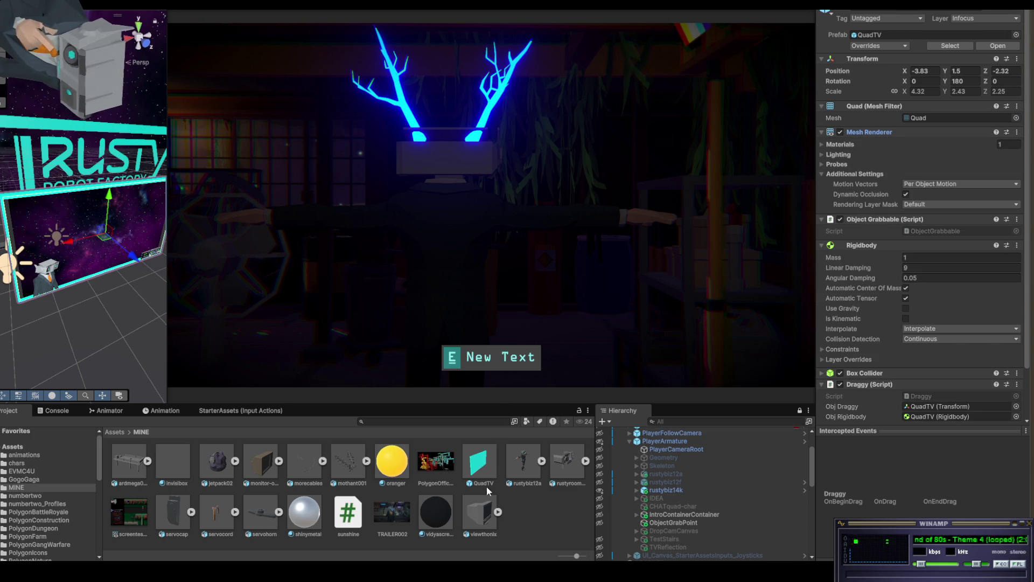
left_click(416, 421)
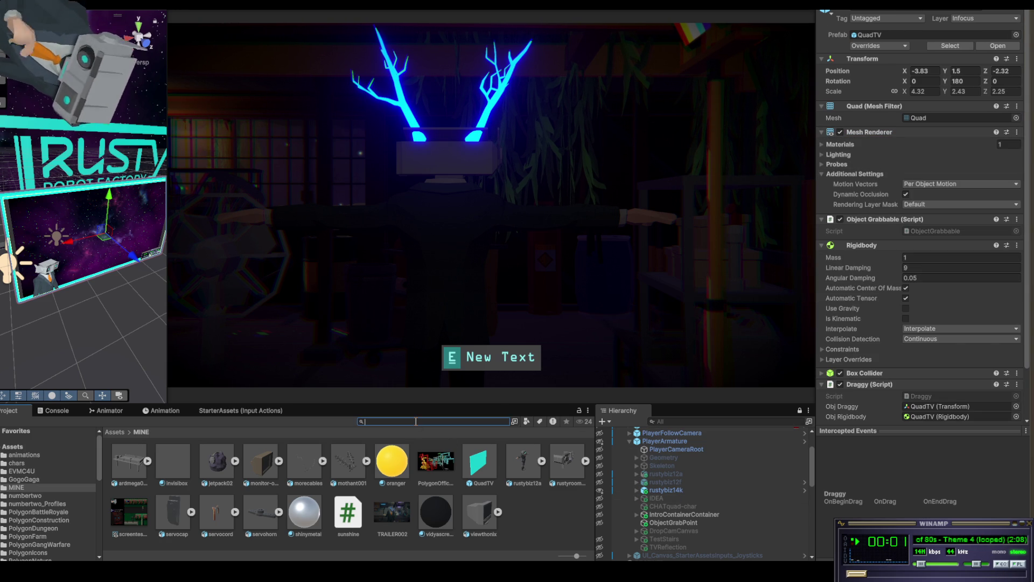
Clear the search, open the QuadTV prefab, and check its quad materials and TVBacker's iris material
type("s")
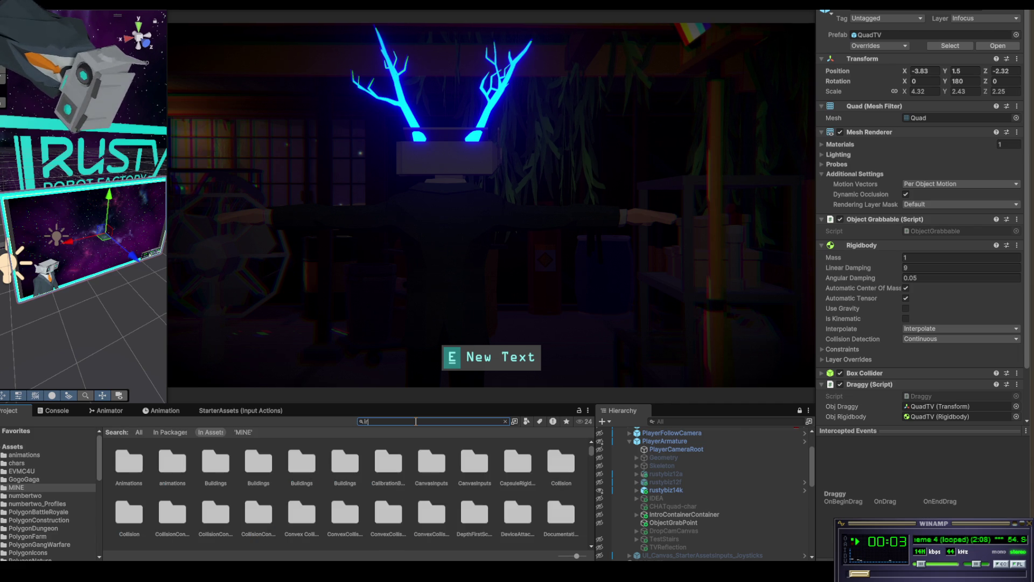
key("BackSpace")
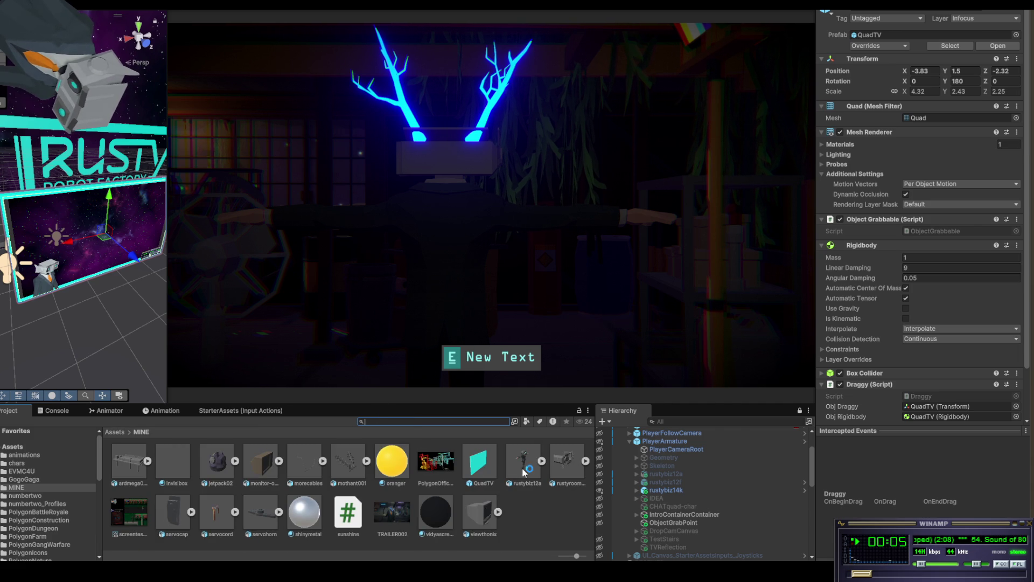
double_click(483, 463)
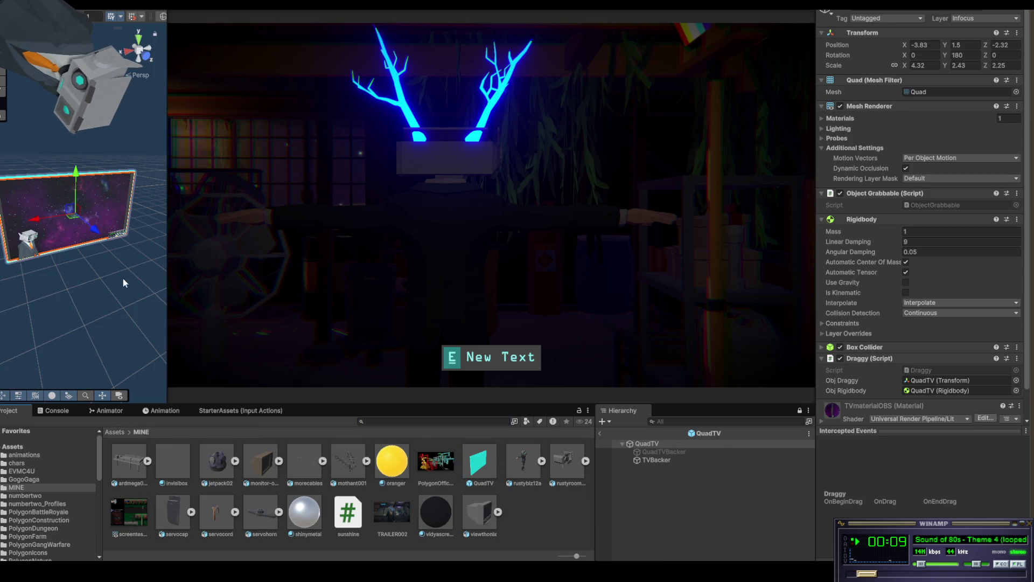
left_click(483, 467)
right_click(484, 466)
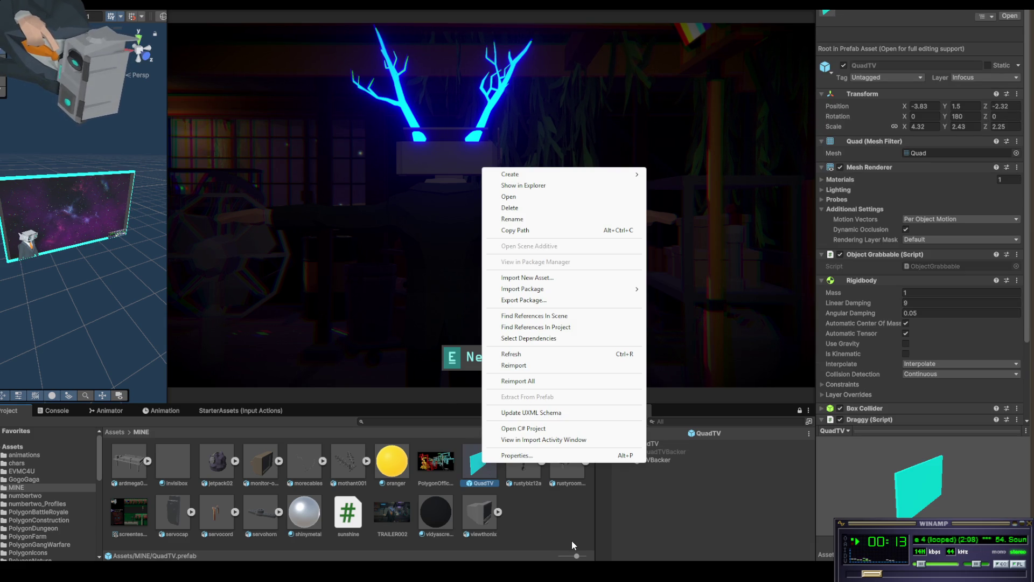
left_click(573, 545)
left_click(483, 461)
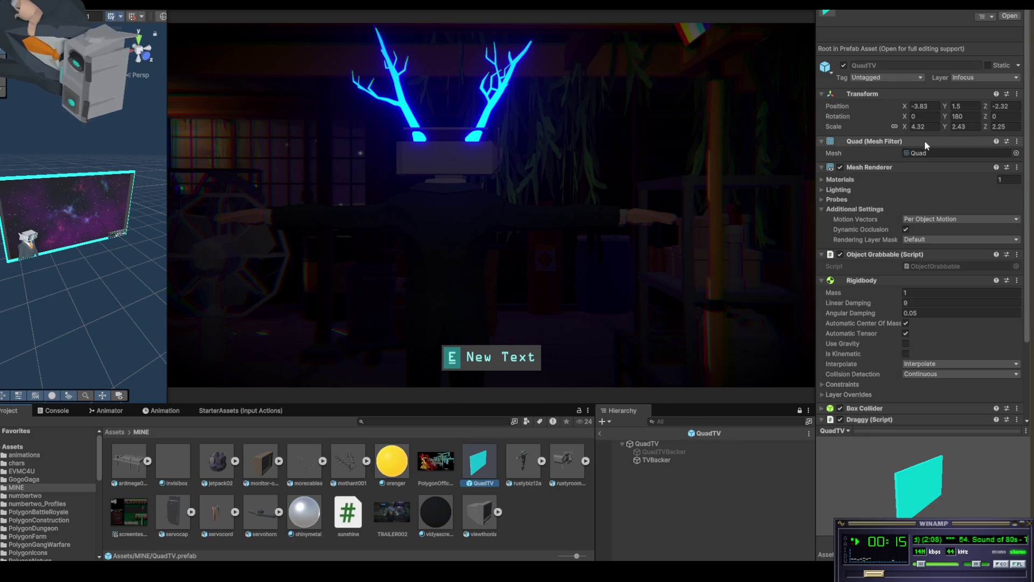
left_click(823, 180)
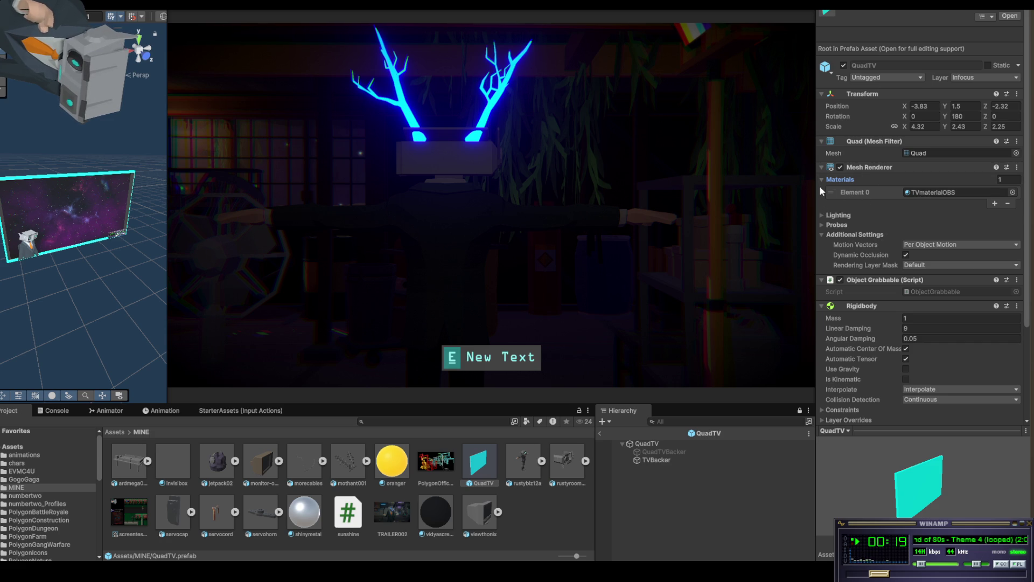
left_click(651, 460)
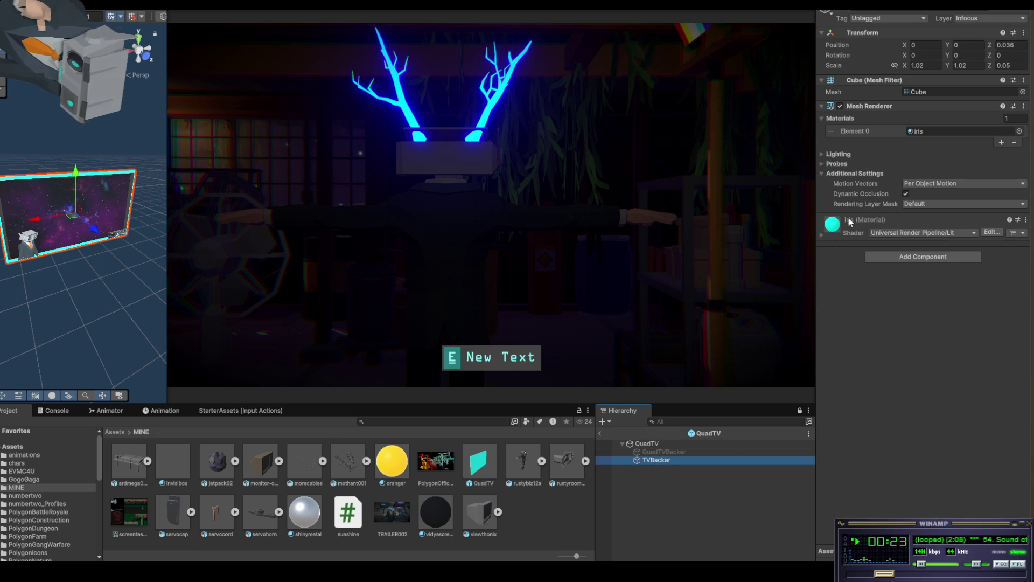
Search 'ir' and try an iris material on TVBacker, then open chars and exit Prefab Mode
left_click(393, 421)
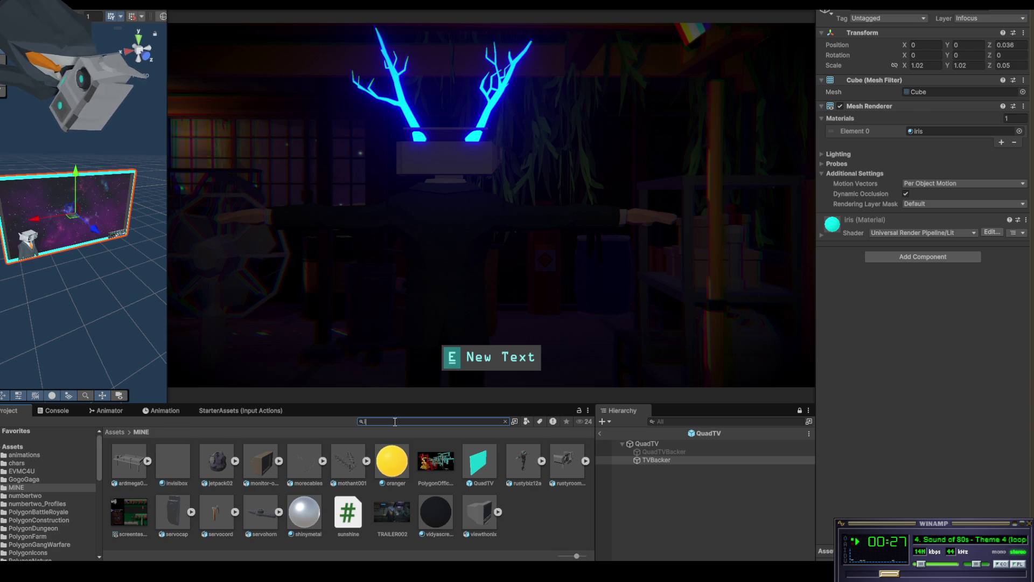
type("ir")
mouse_move(344, 474)
left_mouse_down()
mouse_move(918, 154)
mouse_move(920, 196)
mouse_move(937, 132)
left_mouse_up()
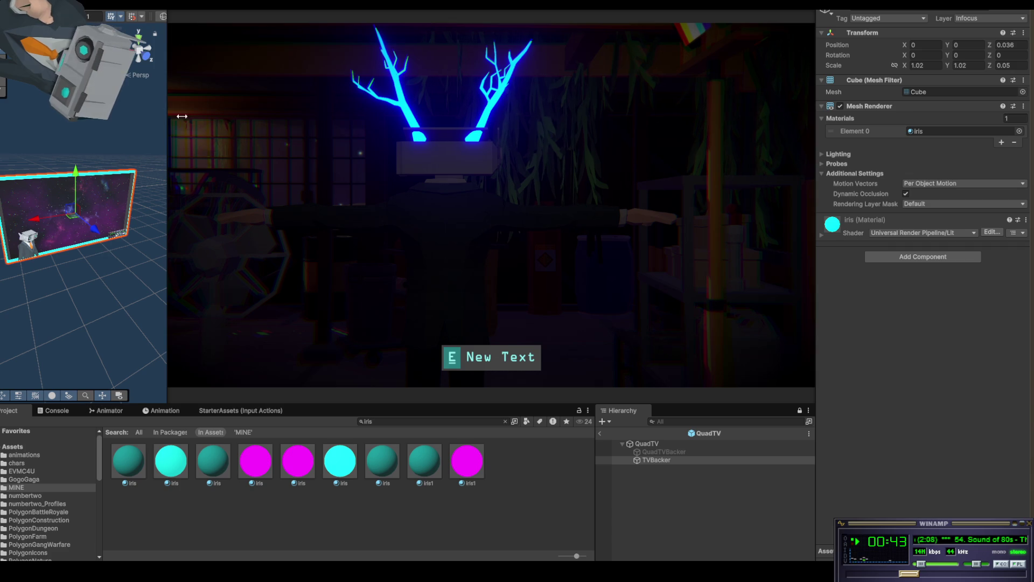
left_click(13, 464)
left_click(600, 434)
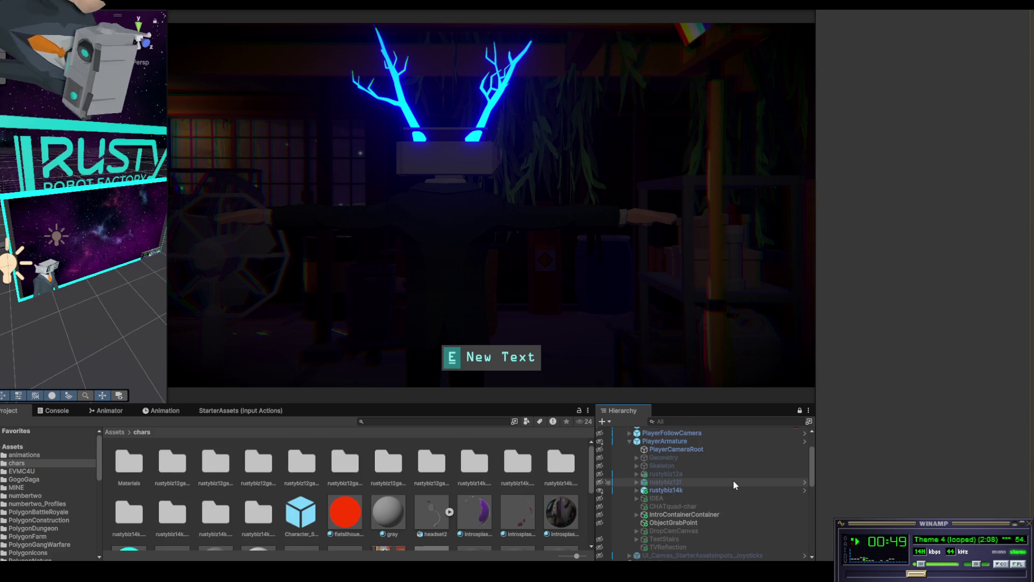
left_click(662, 491)
left_click(636, 490)
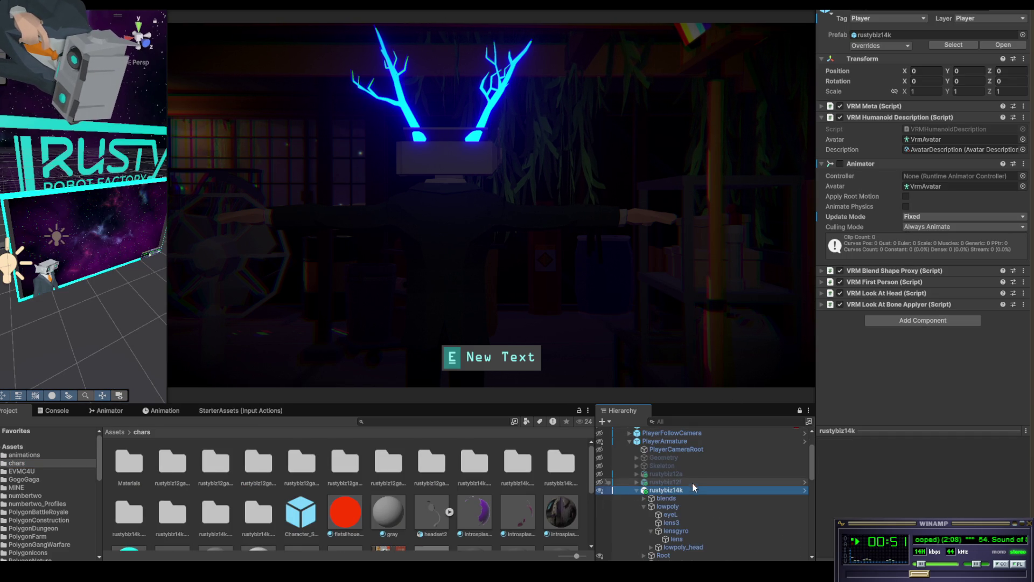
left_click(684, 544)
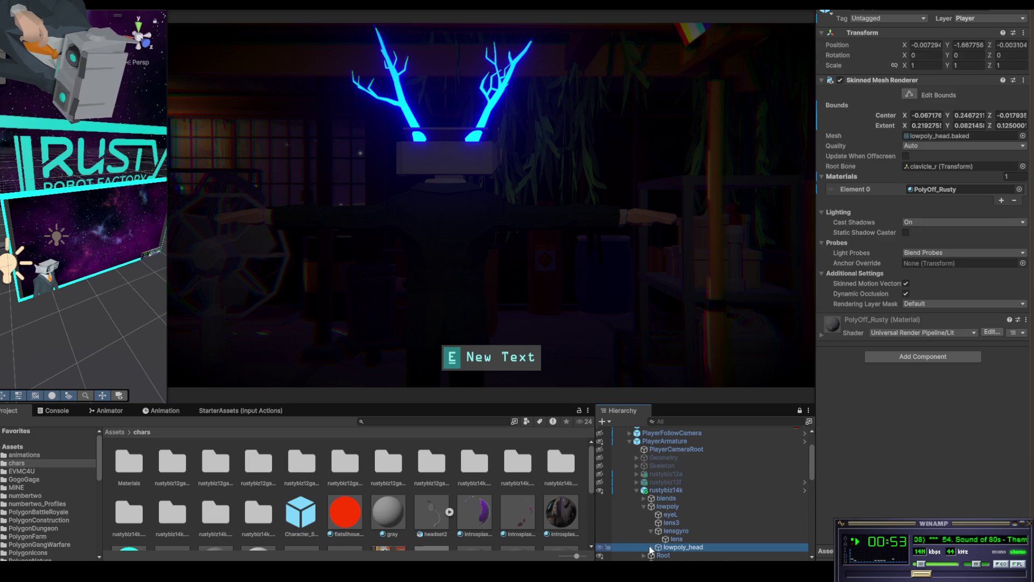
scroll(707, 519, "down", 5)
scroll(706, 448, "up", 3)
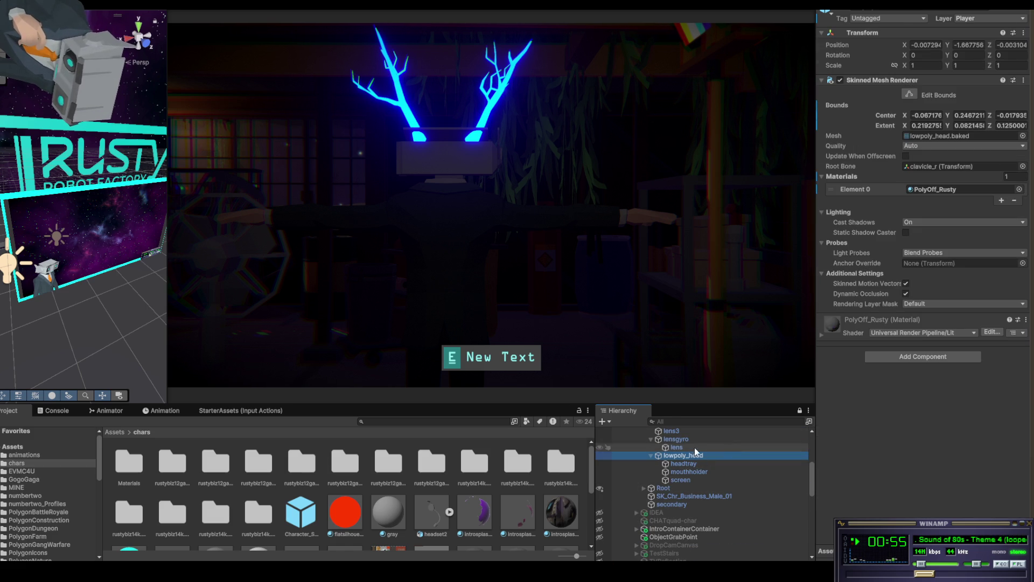
left_click(690, 472)
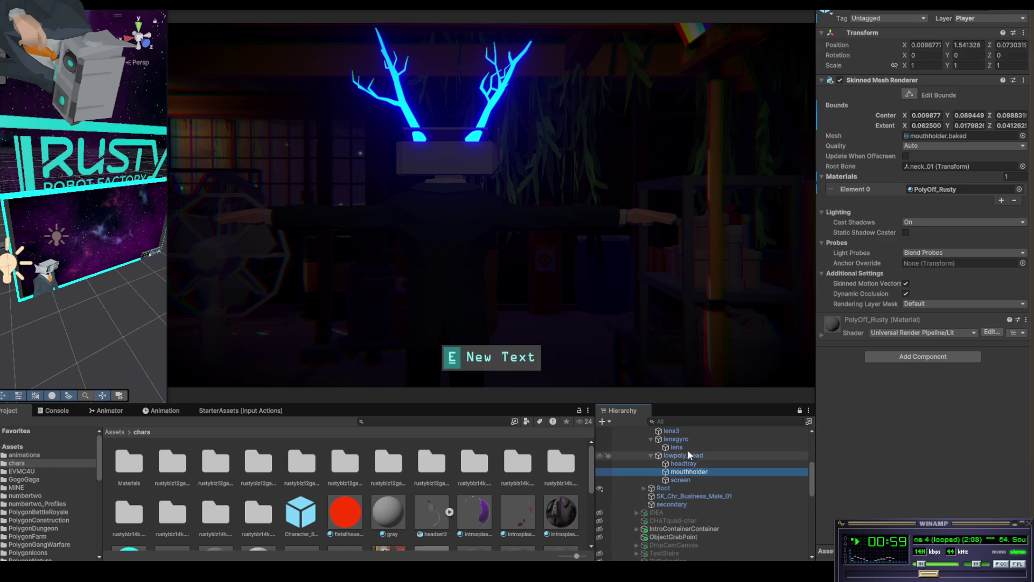
scroll(719, 467, "up", 3)
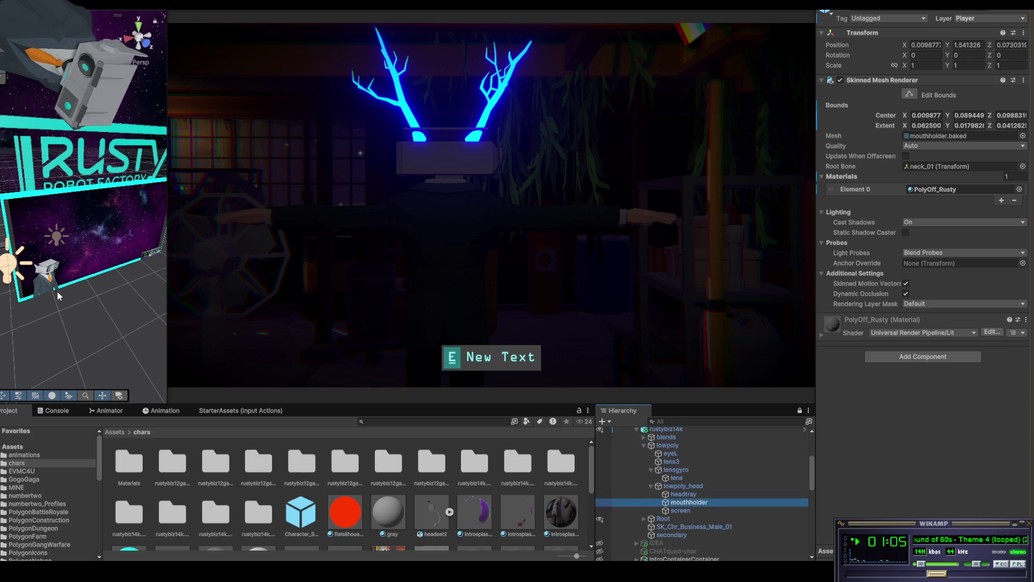
key("f")
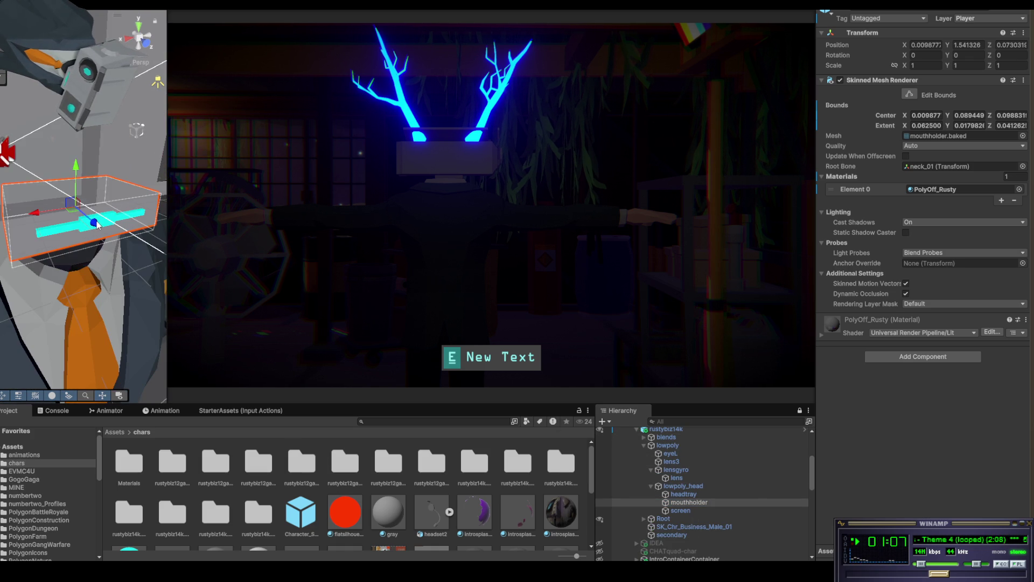
mouse_move(98, 226)
left_mouse_down()
mouse_move(110, 239)
mouse_move(111, 224)
left_mouse_up()
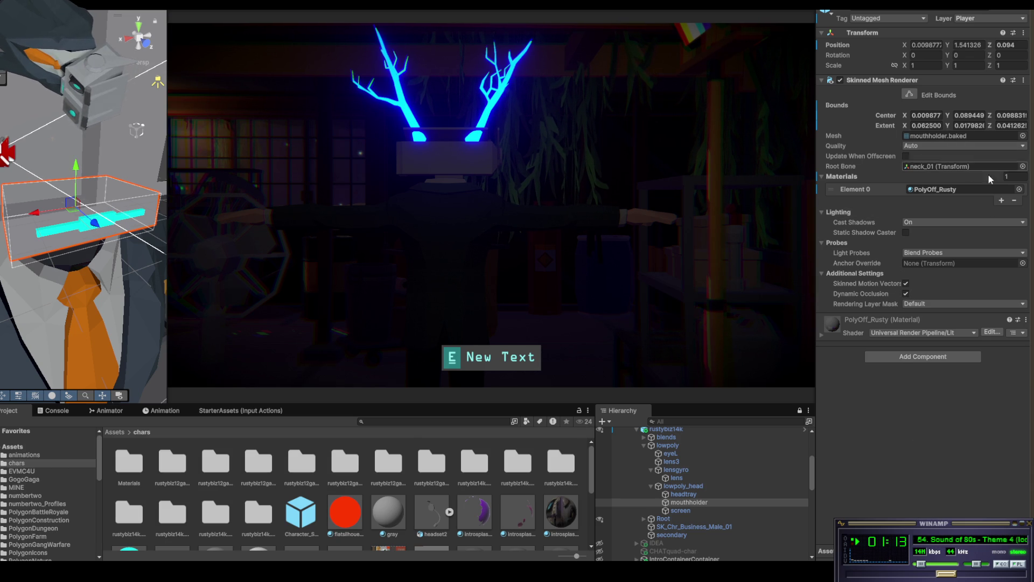
left_click(684, 495)
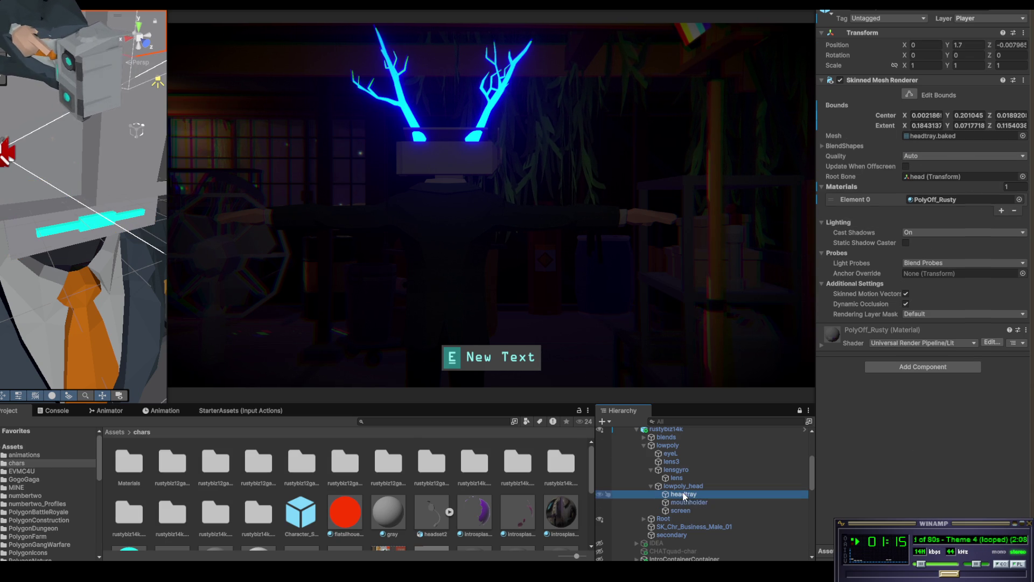
left_click(685, 511)
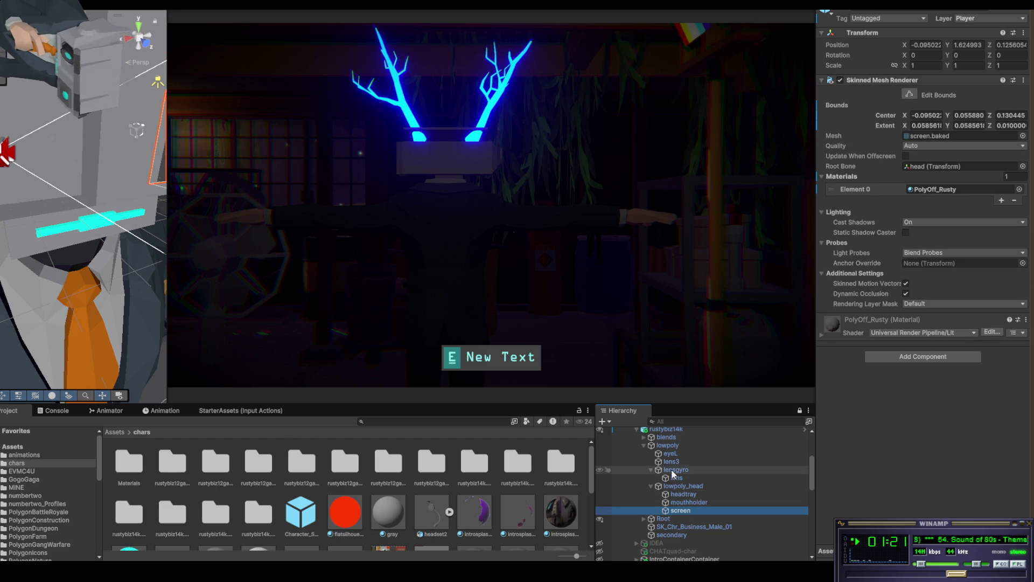
Expand Root > Pelvis > spine_01–03 > neck_01 > head and select the mouth part
left_click(643, 518)
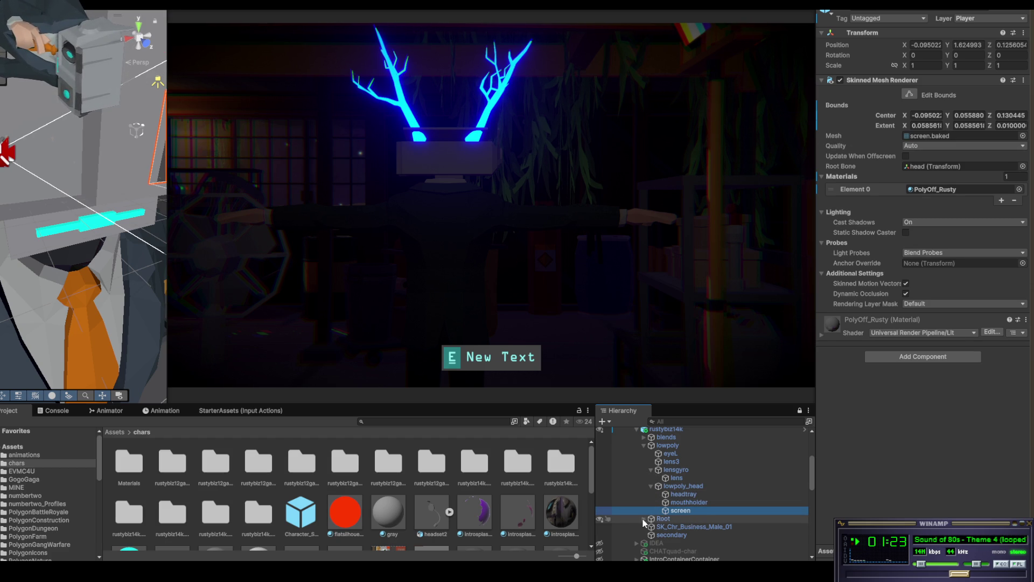
scroll(693, 516, "down", 3)
left_click(651, 482)
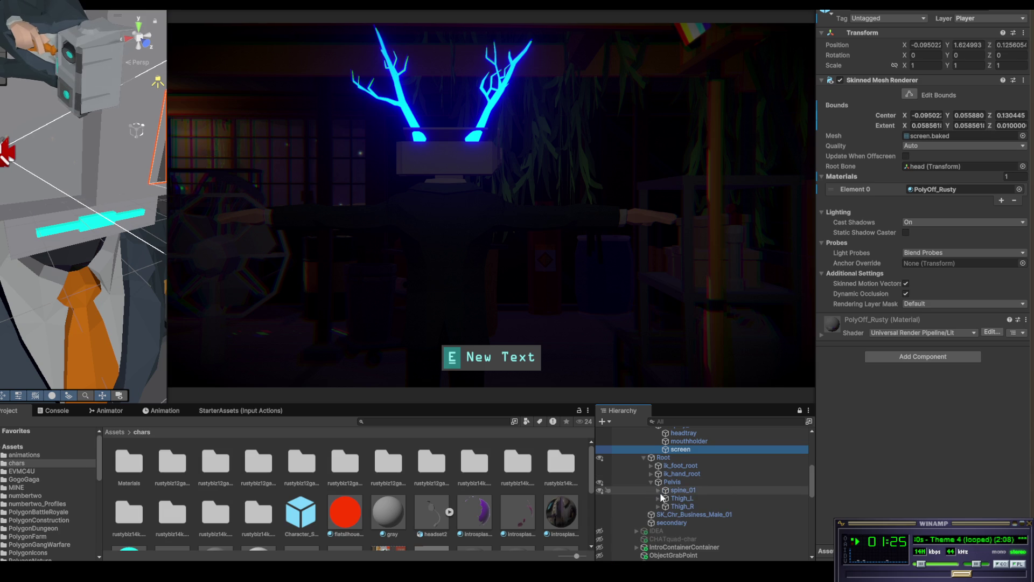
left_click(658, 490)
left_click(665, 498)
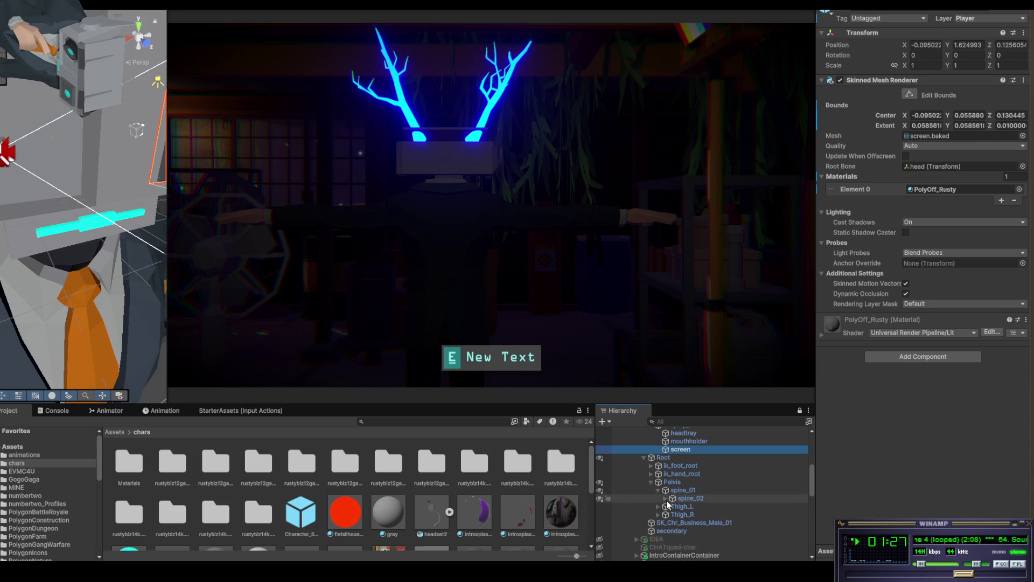
left_click(672, 506)
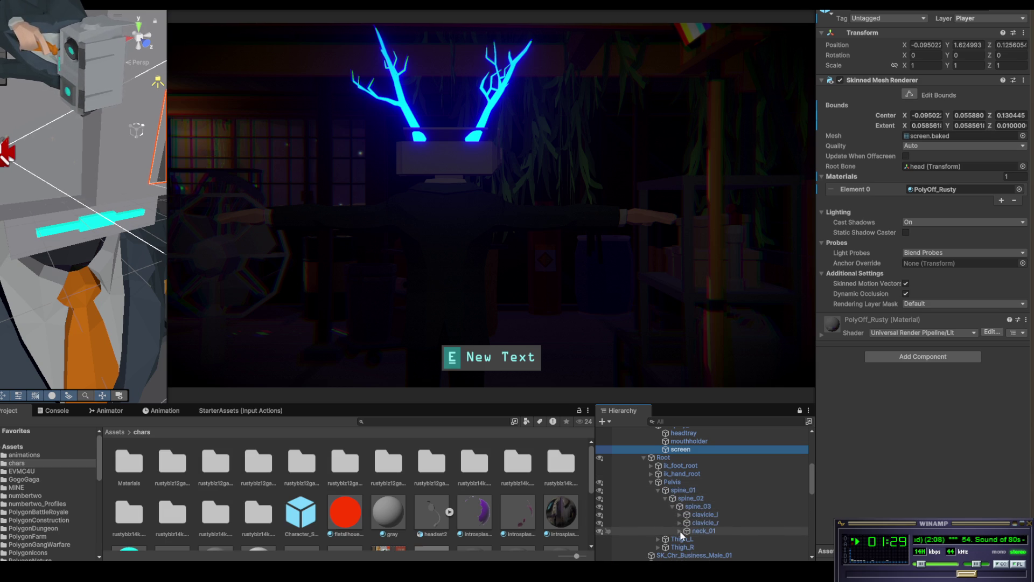
left_click(680, 530)
left_click(703, 539)
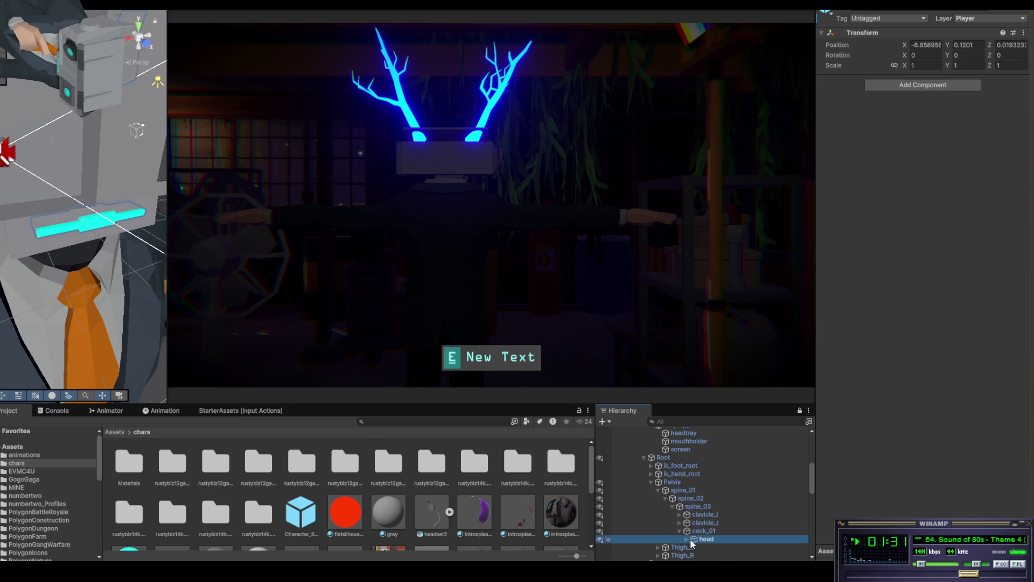
left_click(687, 538)
scroll(751, 498, "down", 5)
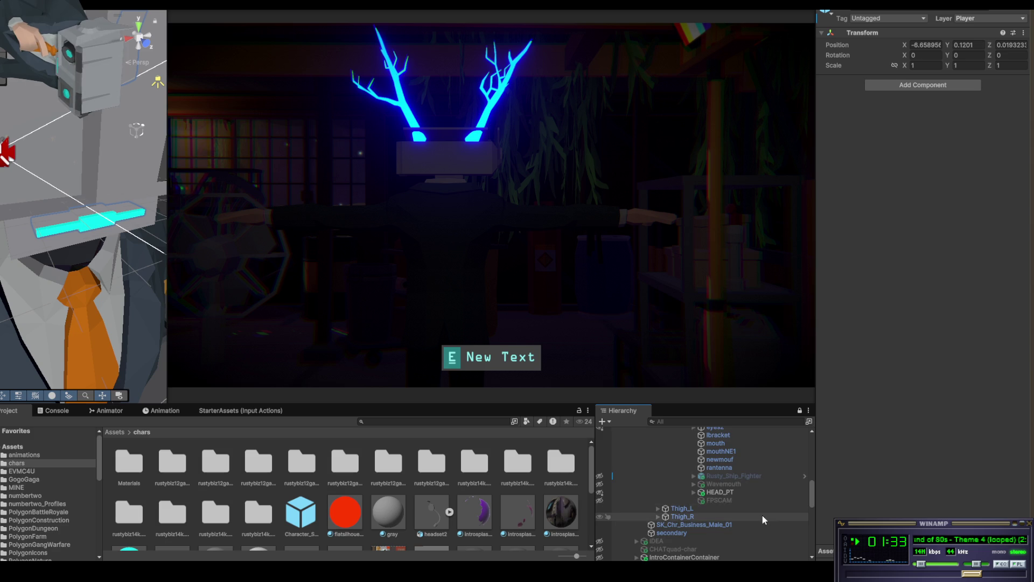
left_click(717, 473)
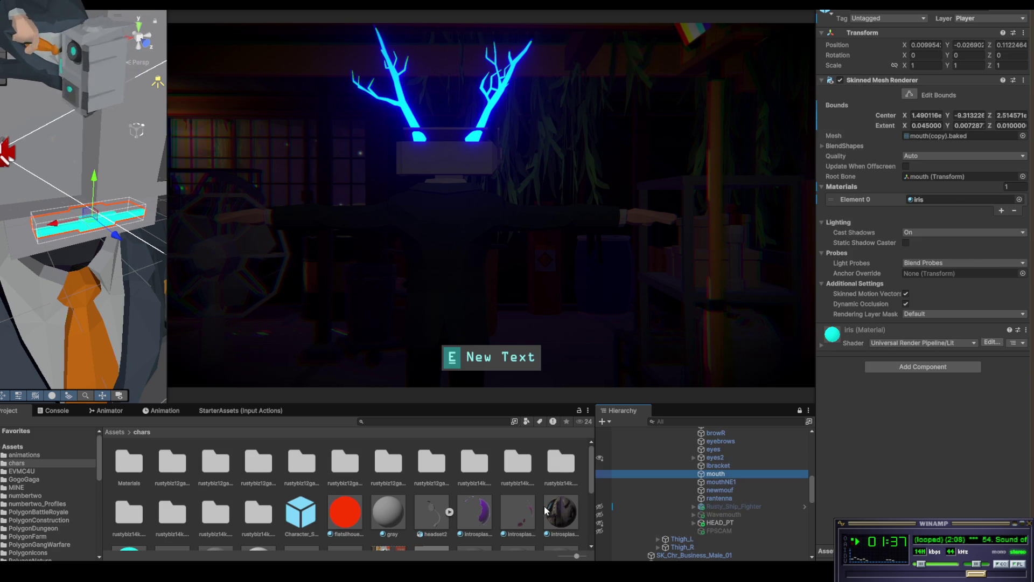
Search 'iris' and apply the cyan iris material to the mouth
left_click(414, 421)
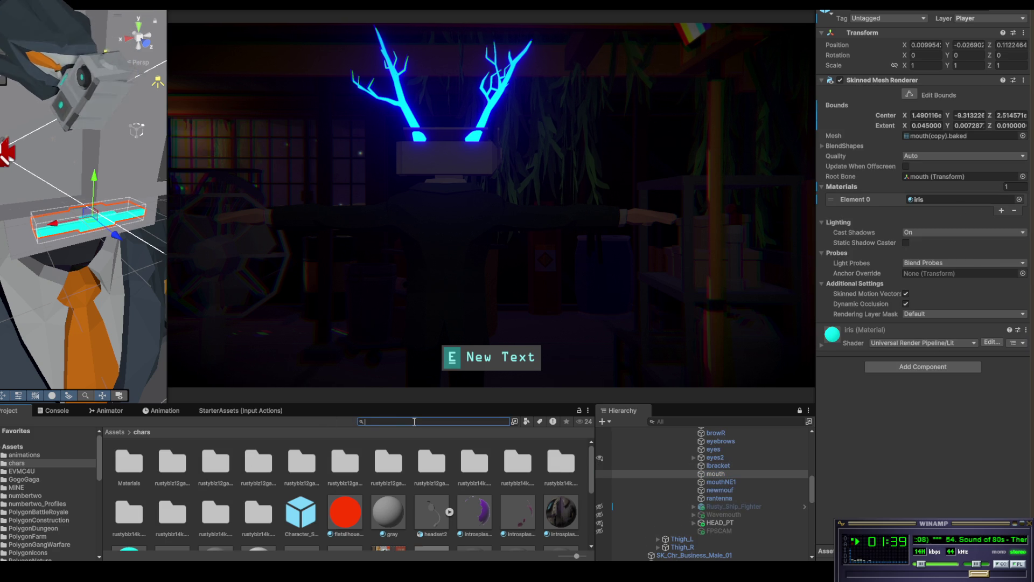
type("iris")
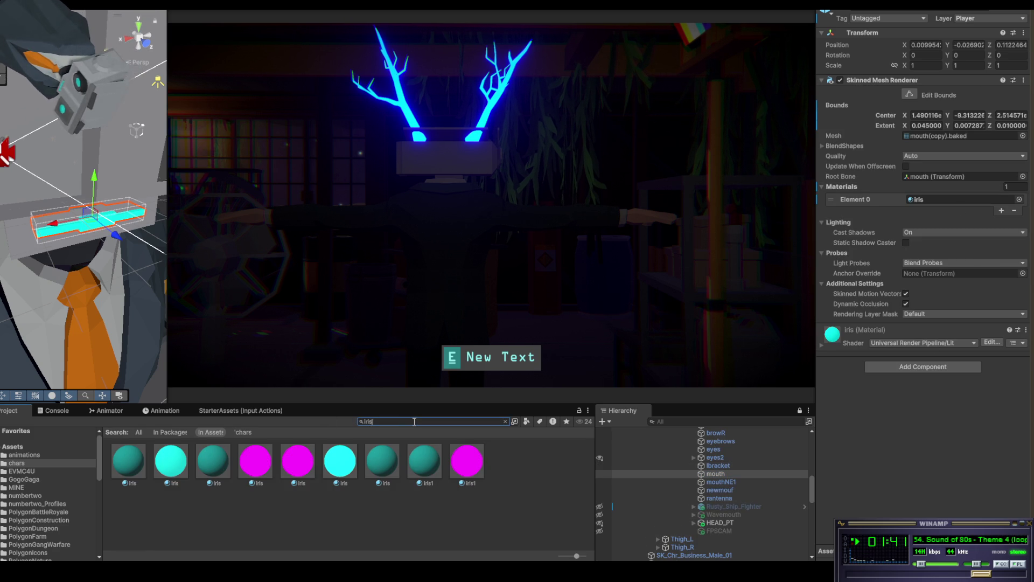
mouse_move(340, 461)
left_mouse_down()
mouse_move(858, 367)
mouse_move(892, 328)
mouse_move(928, 194)
mouse_move(936, 204)
left_mouse_up()
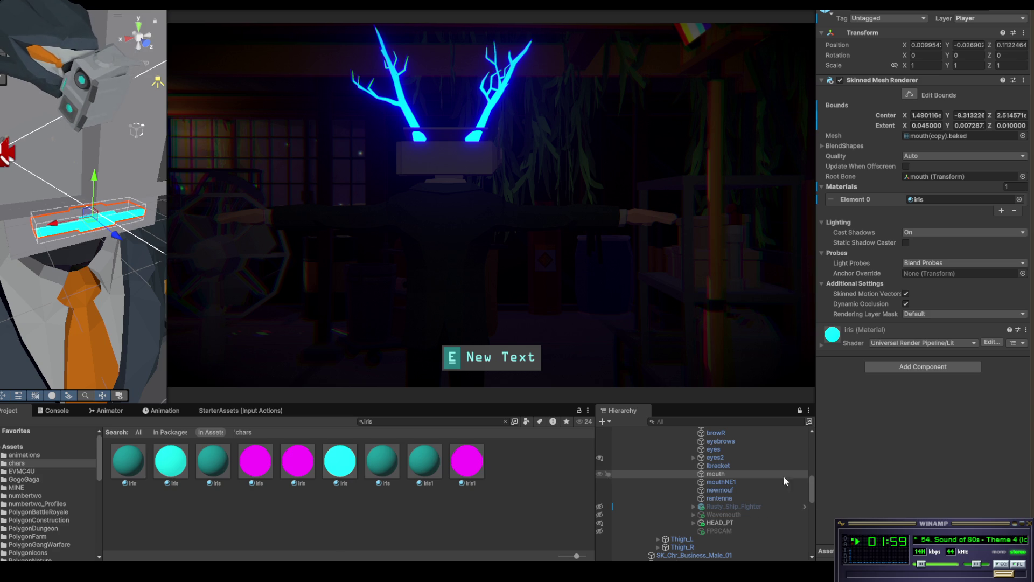
Compare the mouthNE1 and newmouf objects and their materials
left_click(742, 482)
left_click(738, 491)
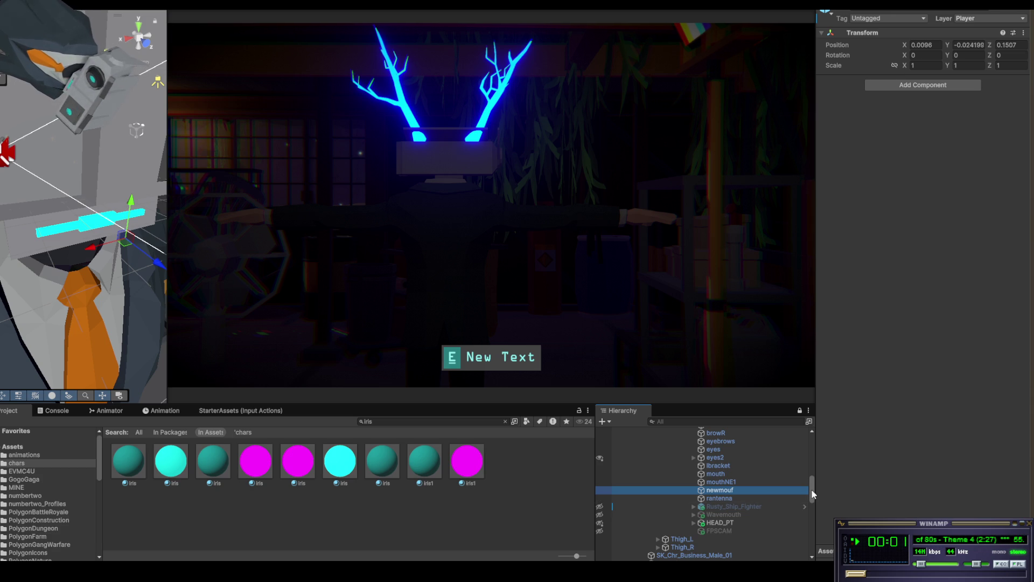
scroll(812, 493, "up", 3)
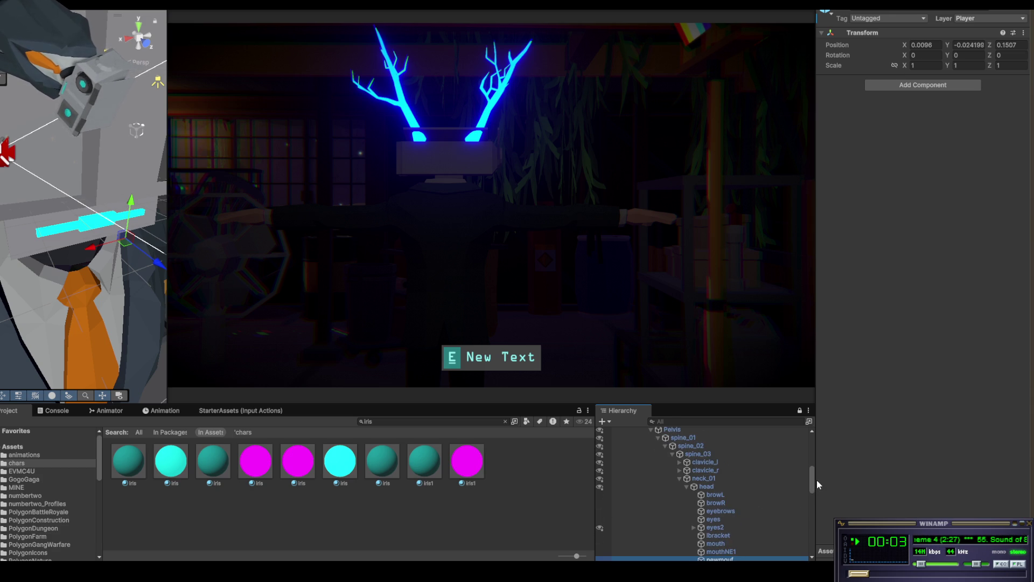
scroll(812, 482, "down", 5)
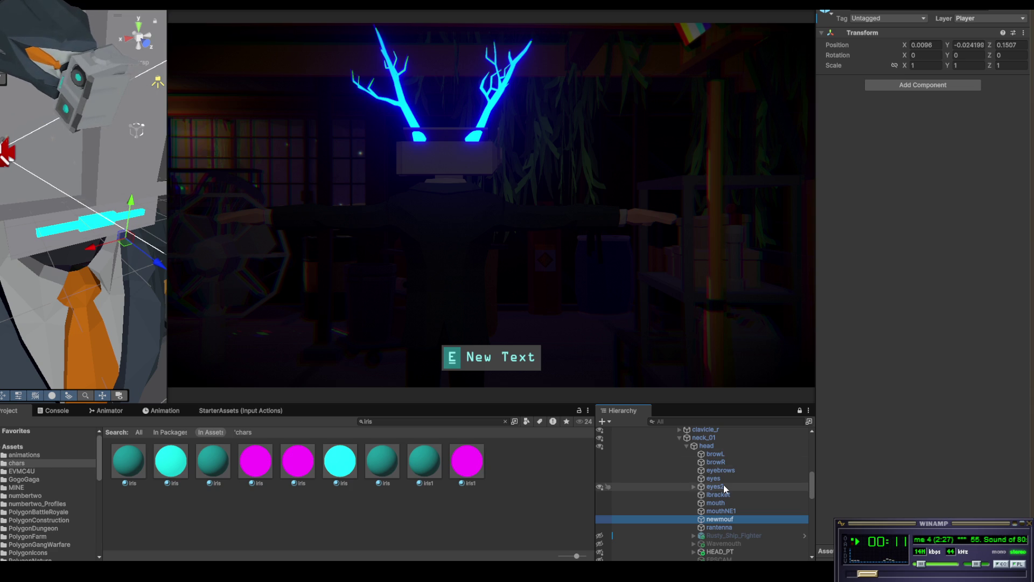
scroll(722, 483, "up", 2)
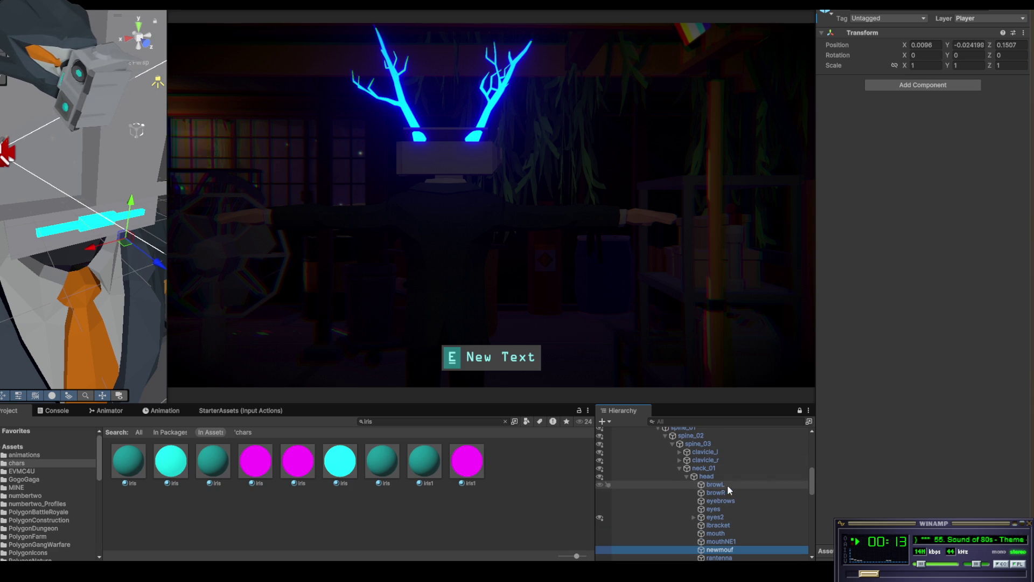
left_click(735, 543)
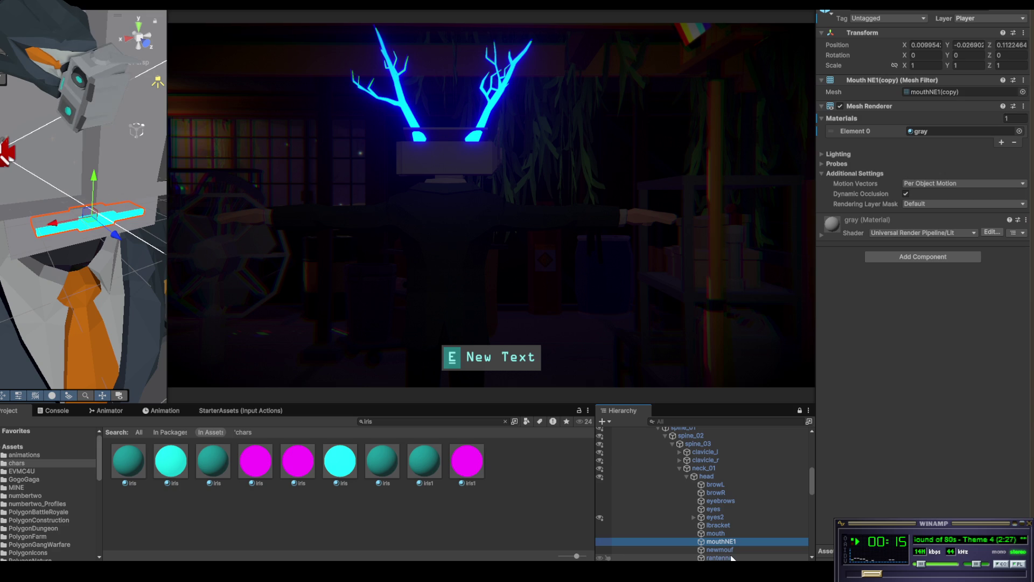
scroll(772, 546, "down", 2)
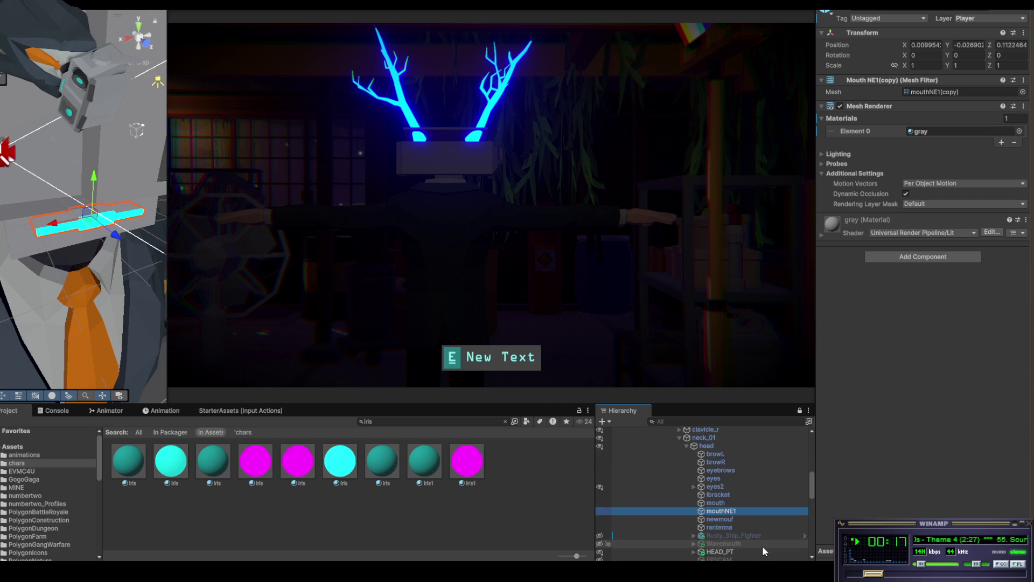
left_click(732, 519)
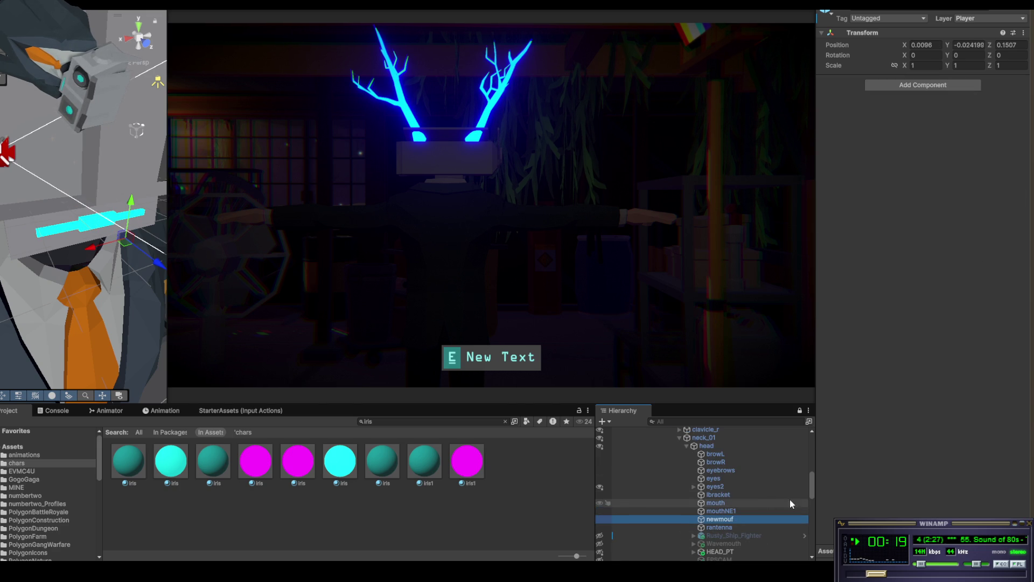
Collapse neck_01, Root and rustybiz14k in the Hierarchy
left_click(679, 438)
scroll(697, 462, "up", 6)
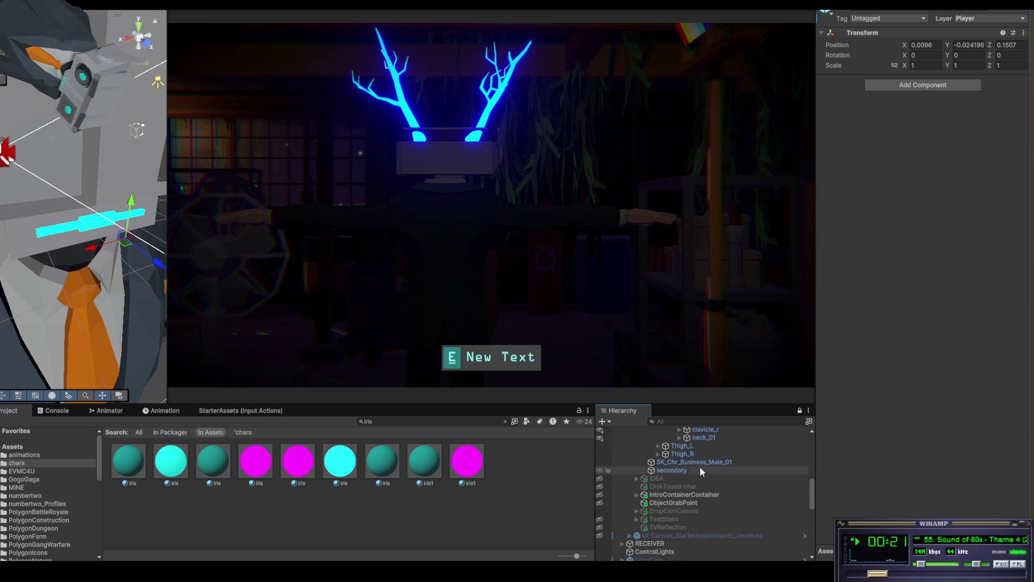
scroll(697, 489, "down", 4)
scroll(684, 480, "up", 2)
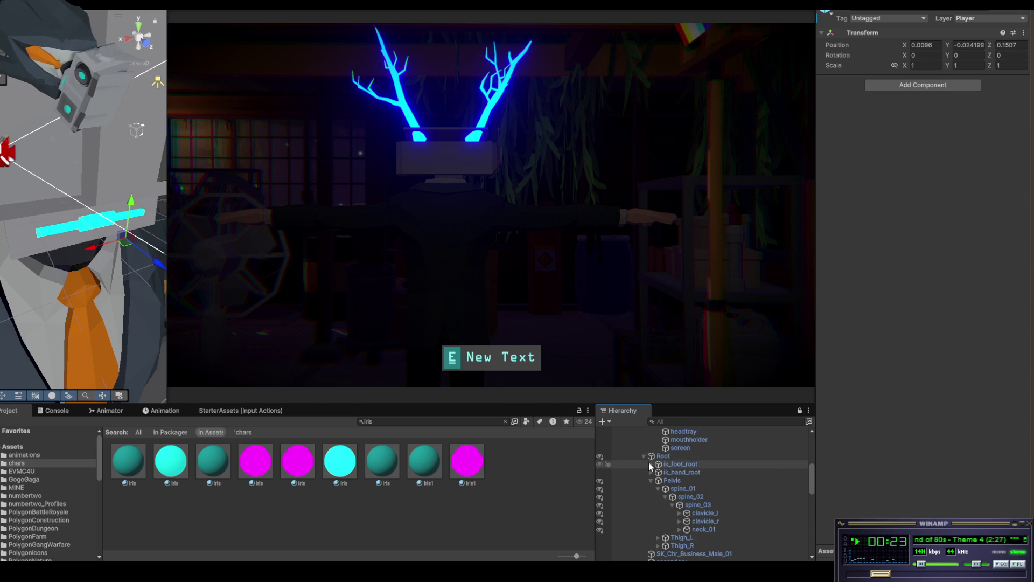
left_click(644, 456)
scroll(653, 468, "up", 3)
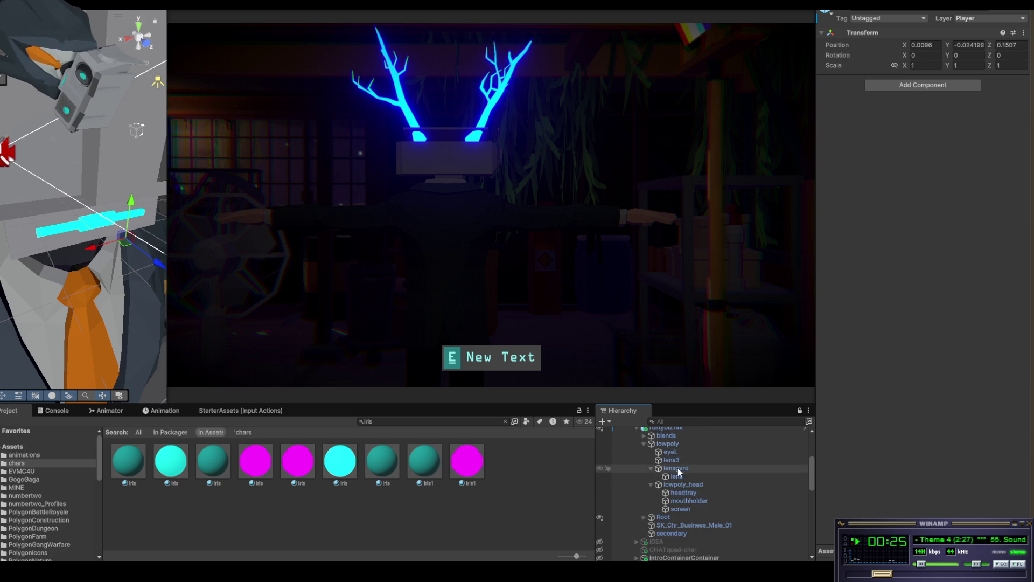
scroll(660, 481, "up", 3)
left_click(637, 458)
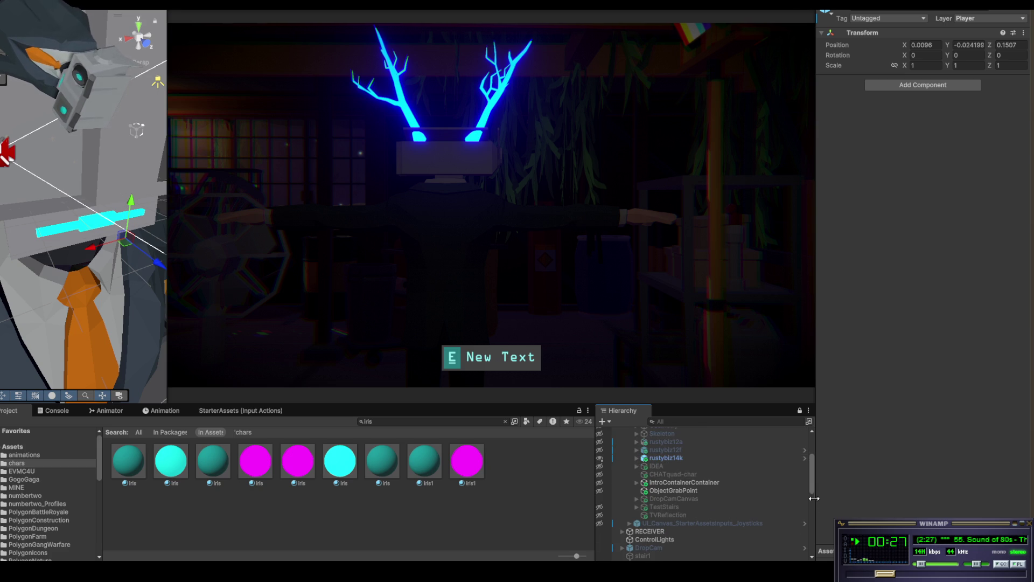
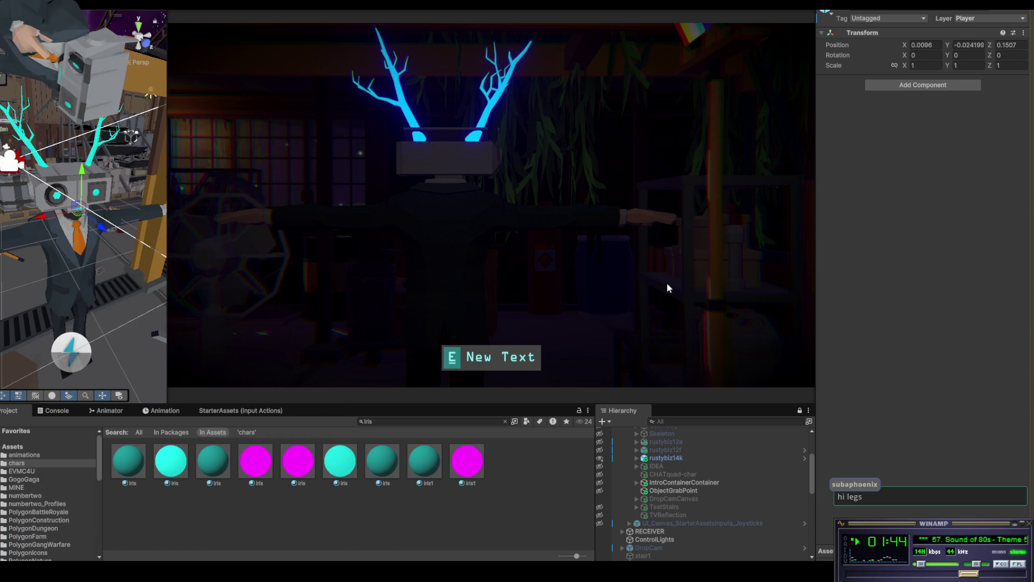
Expand rustybiz12f in the Hierarchy to list its body meshes and head parts, up to PlayerArmature
left_click(636, 450)
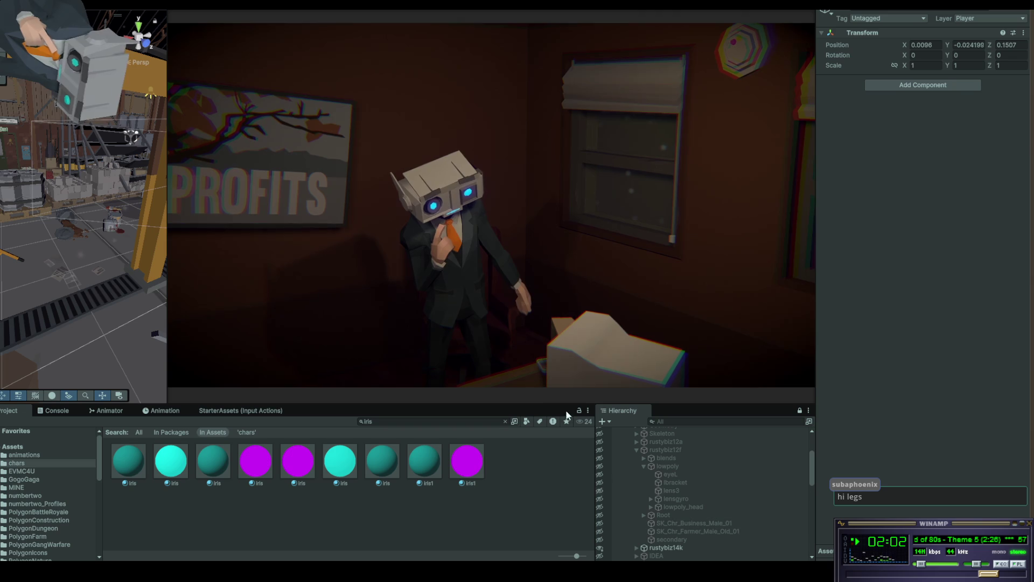
scroll(682, 458, "up", 2)
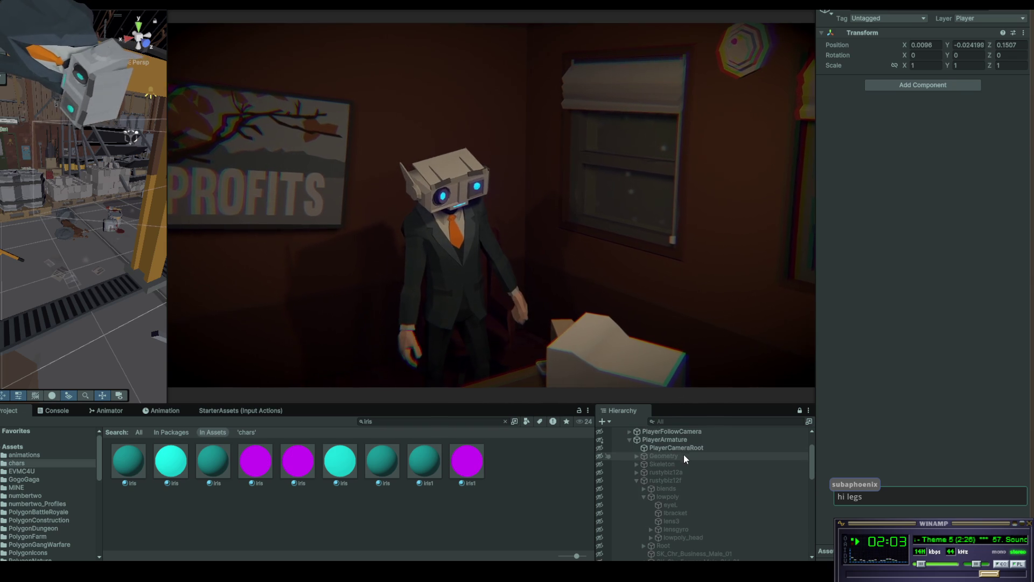
Activate rustybiz12f with the Farmer_Male_Old_01 body on and the Business_Male_01 body off
left_click(656, 480)
key("alt+shift+a")
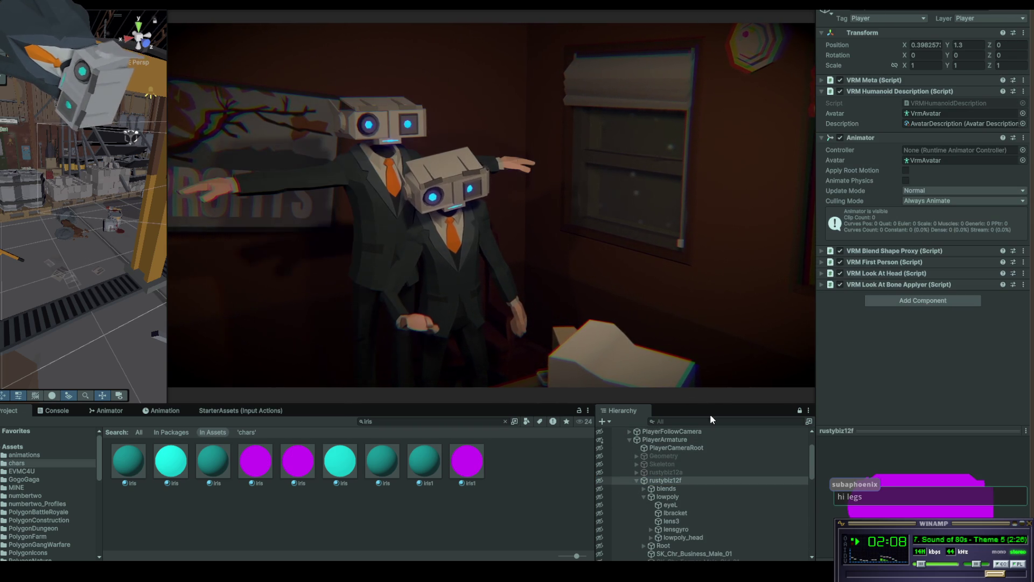
scroll(693, 542, "down", 2)
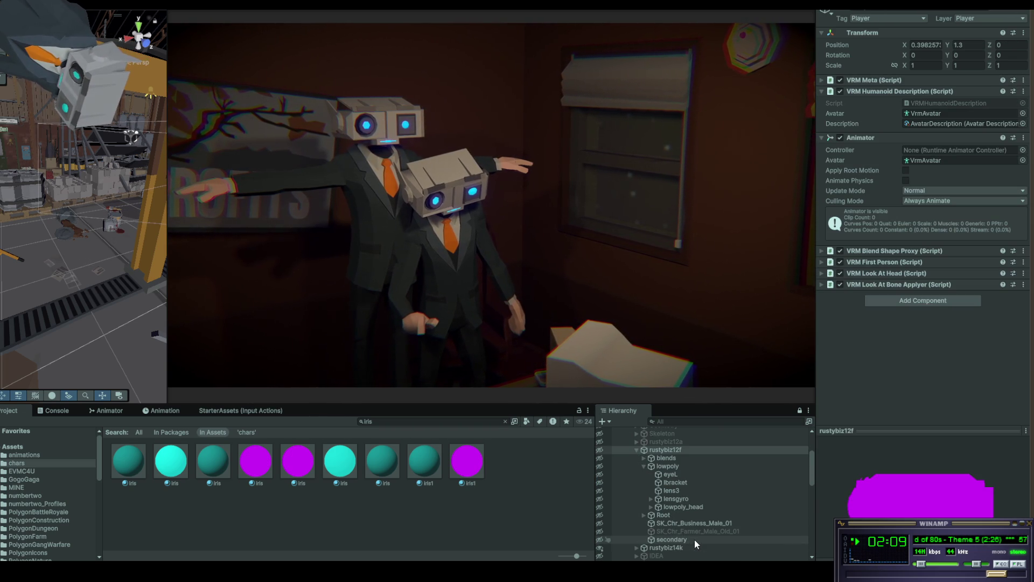
left_click(662, 532)
key("alt+shift+a")
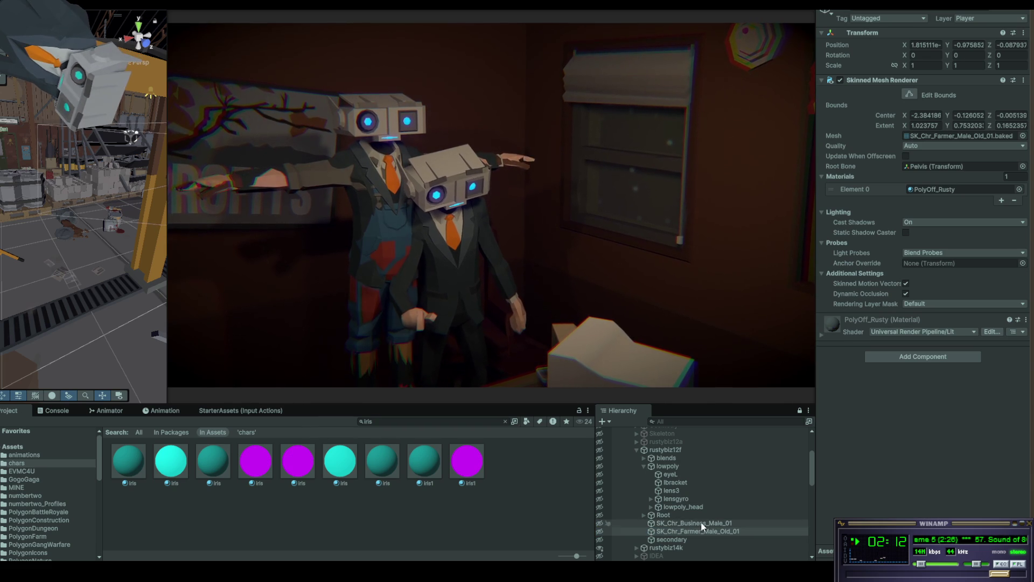
left_click(702, 526)
key("alt+shift+a")
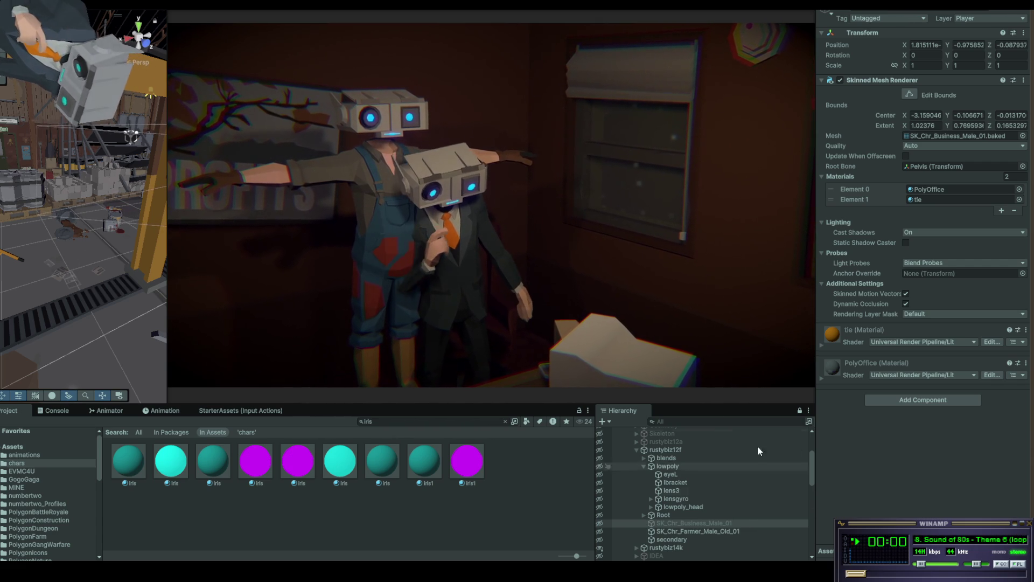
Expand rustybiz12a and deactivate rustybiz12f again, leaving one suited character
left_click(636, 441)
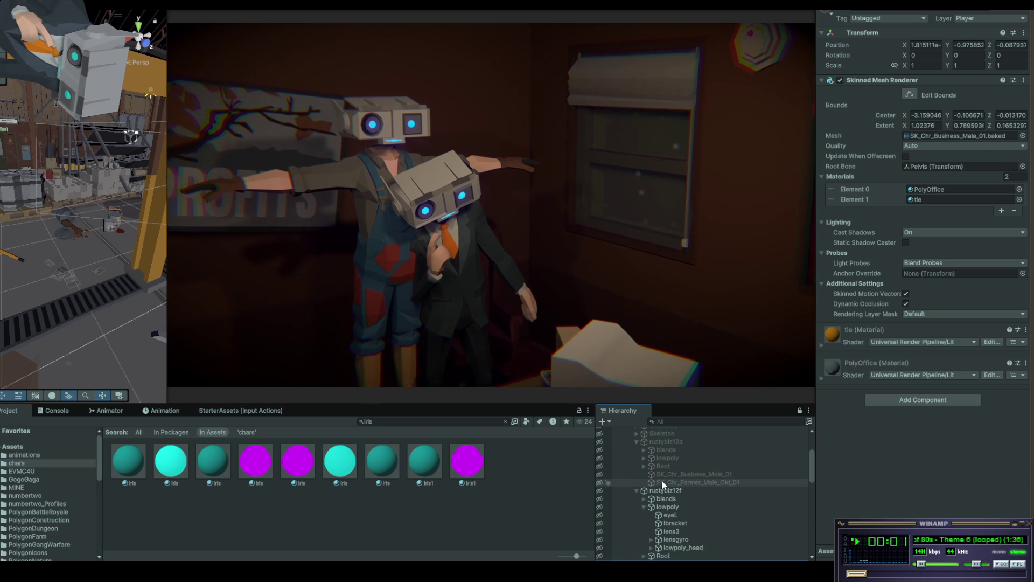
left_click(655, 490)
key("alt+shift+a")
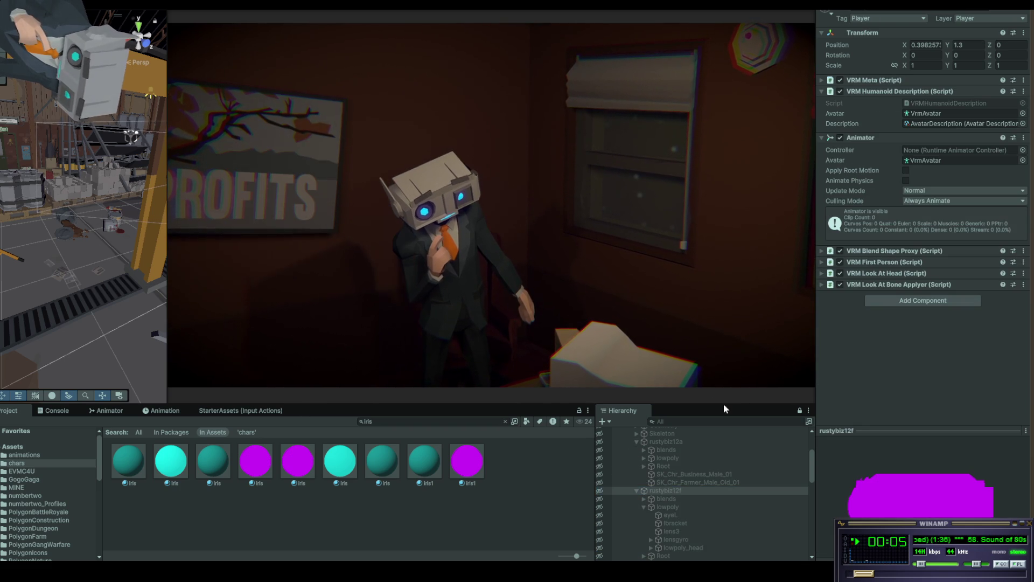
left_click(667, 481)
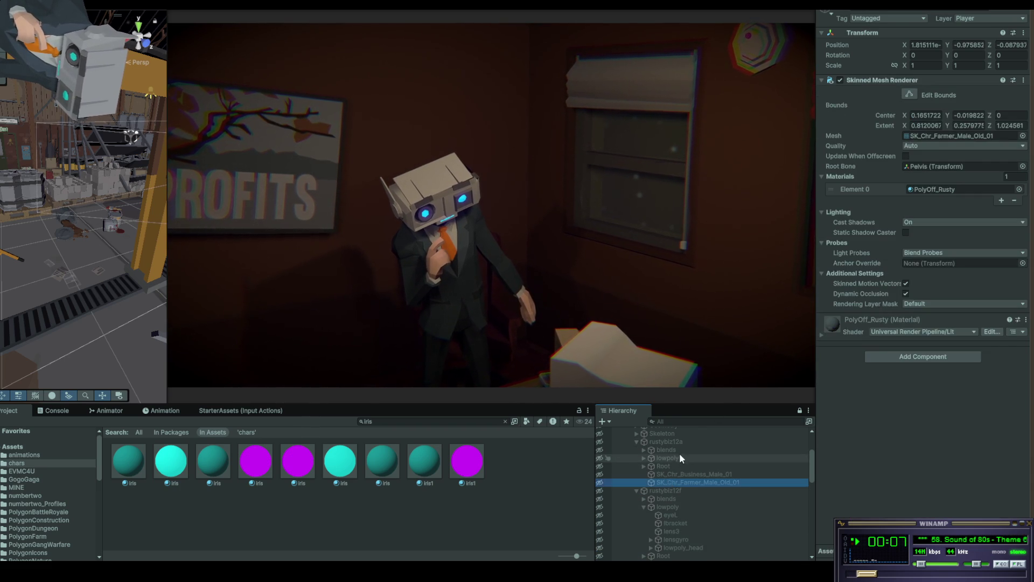
scroll(680, 458, "up", 2)
Activate rustybiz12a and inspect its Farmer and Business body meshes
left_click(667, 472)
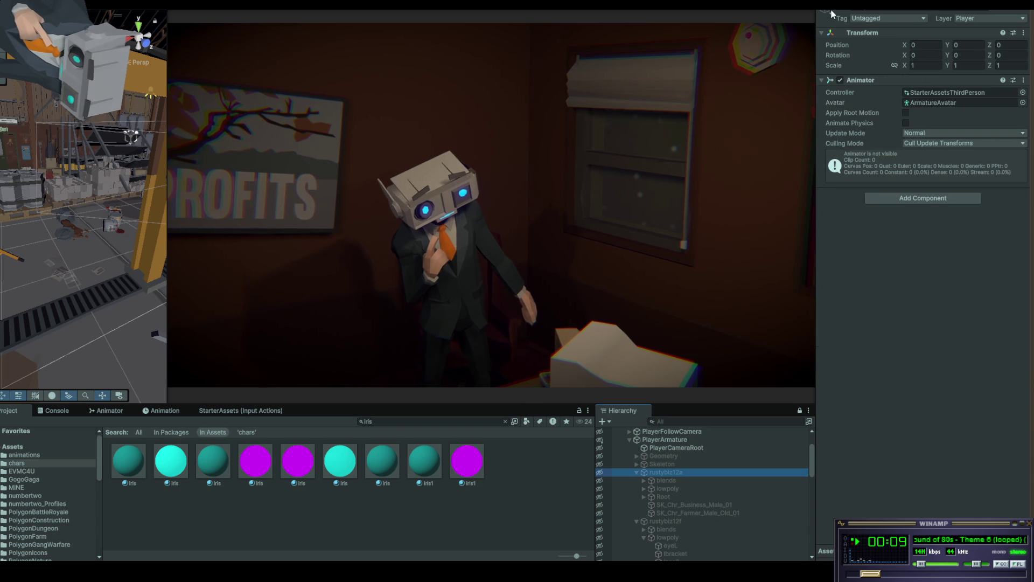
key("alt+shift+a")
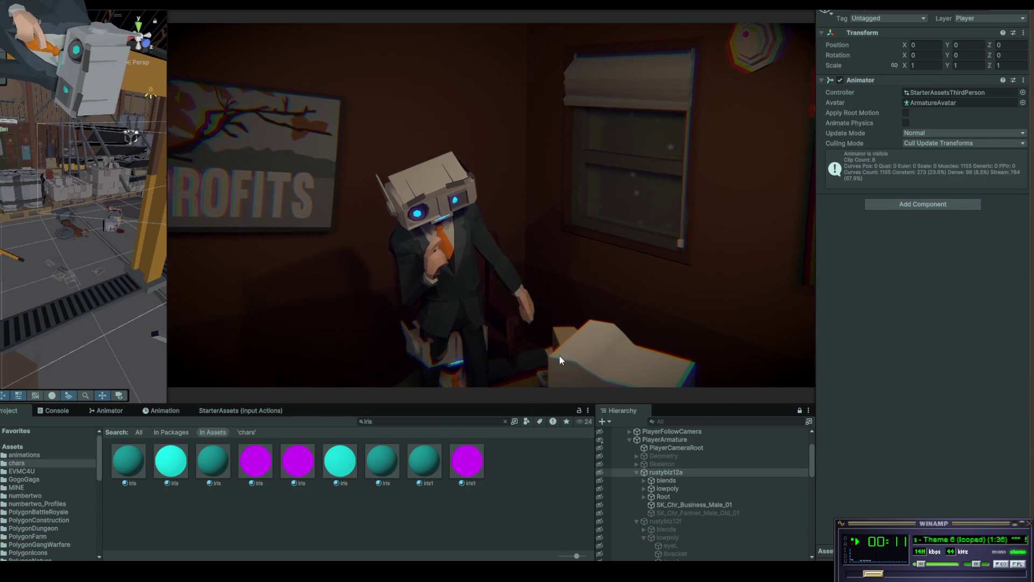
left_click(684, 513)
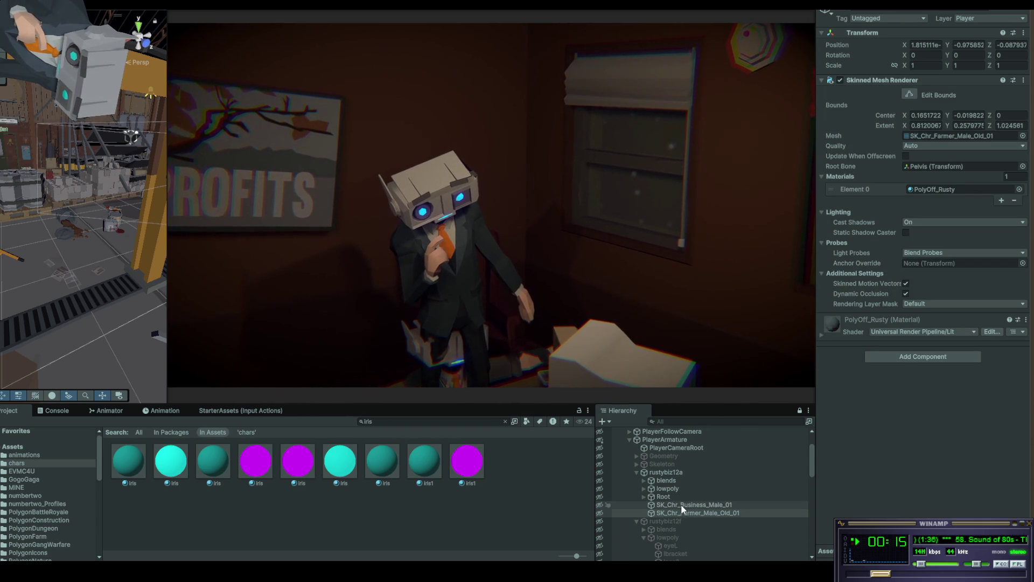
key("Up")
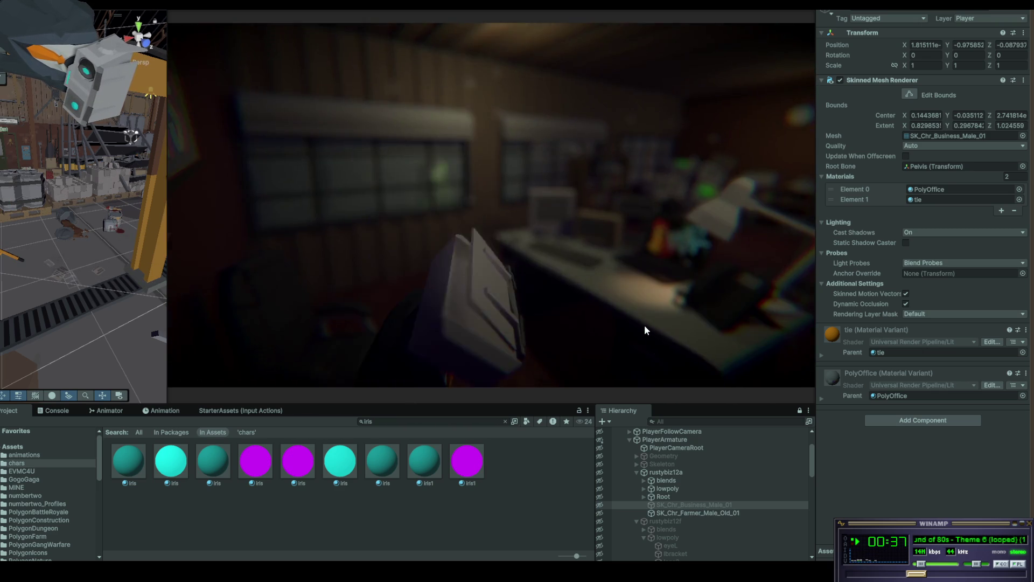
Deactivate rustybiz12a, collapse PlayerArmature, and drag the splitter down to make the Game view taller
left_click(658, 472)
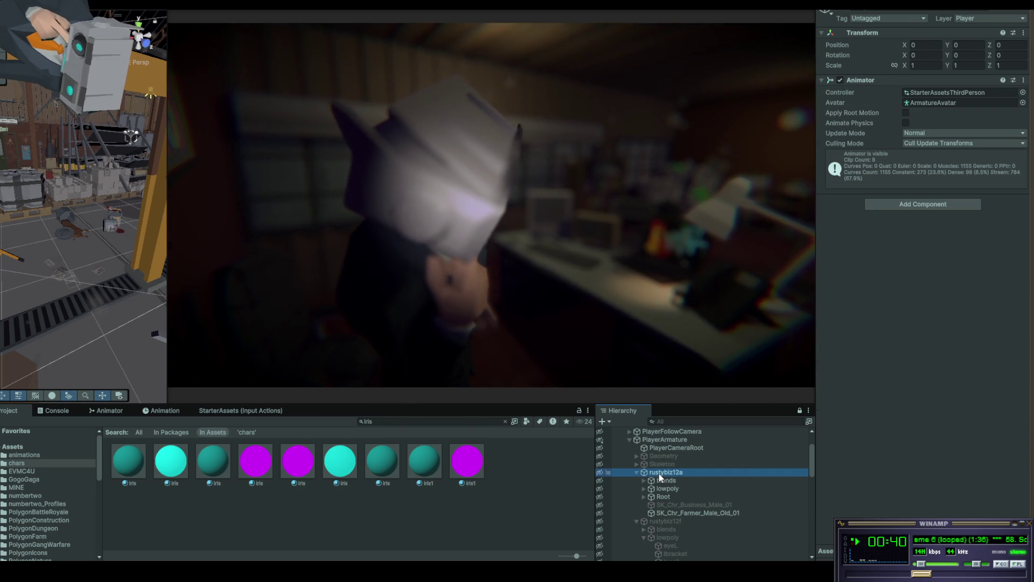
left_click(835, 8)
left_click(630, 439)
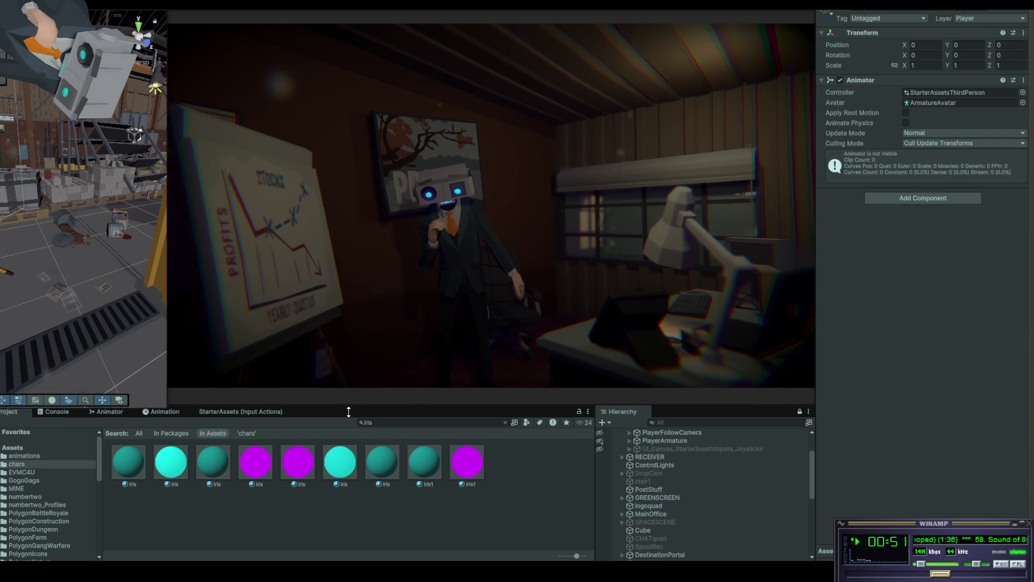
left_click_drag(348, 406, 347, 452)
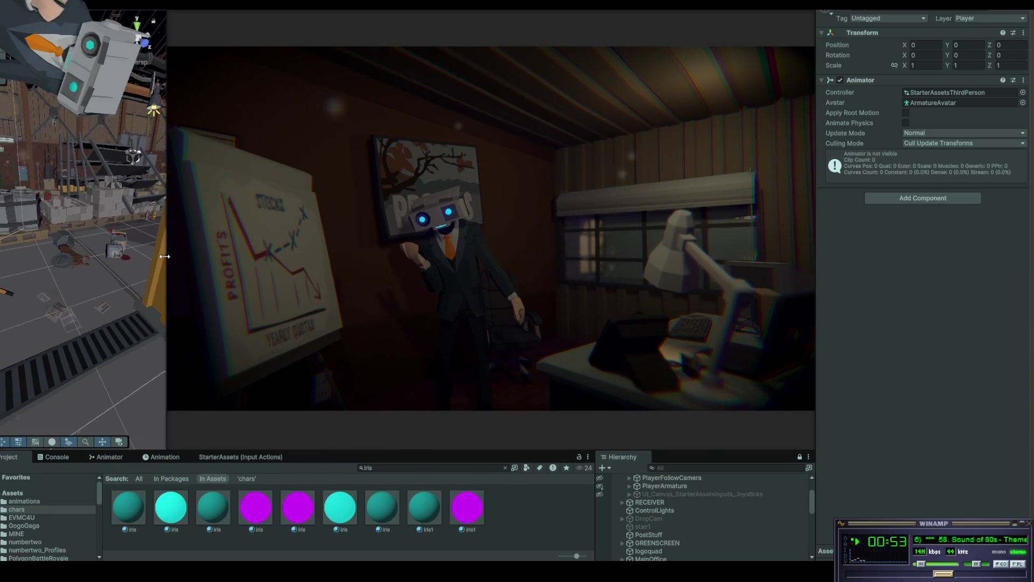
Widen the Game view over the Scene view and select the PostStuff volume
left_click_drag(168, 257, 98, 257)
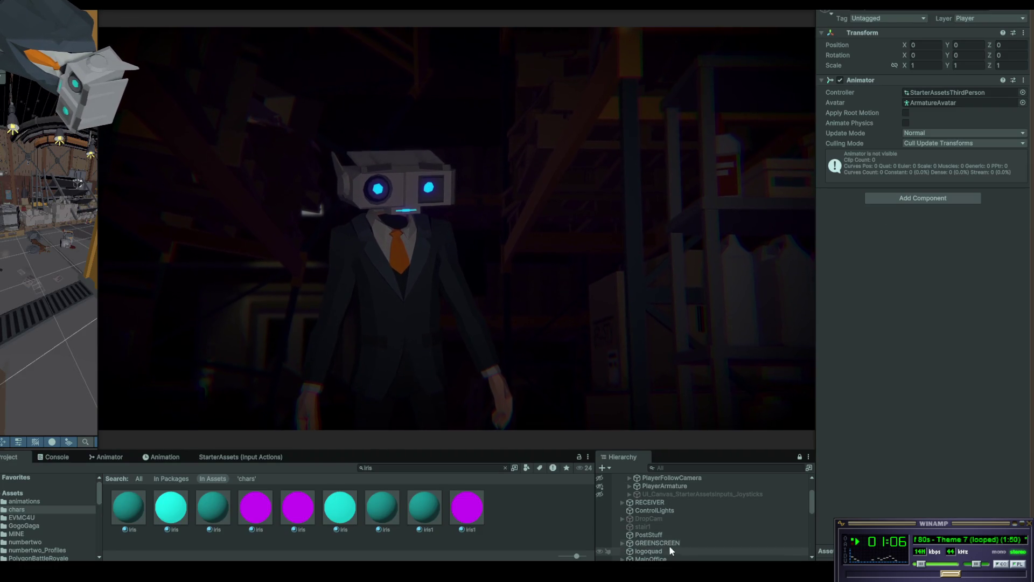
left_click(666, 535)
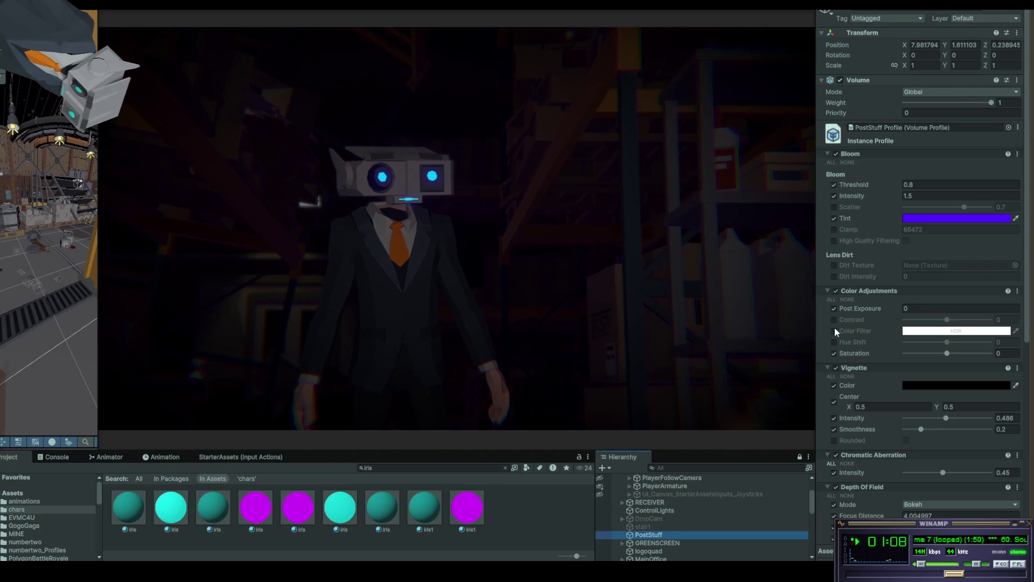
Raise PostStuff's Color Adjustments Post Exposure to about 0.65 and maximize the Game view
left_click(894, 307)
left_click_drag(901, 307, 907, 306)
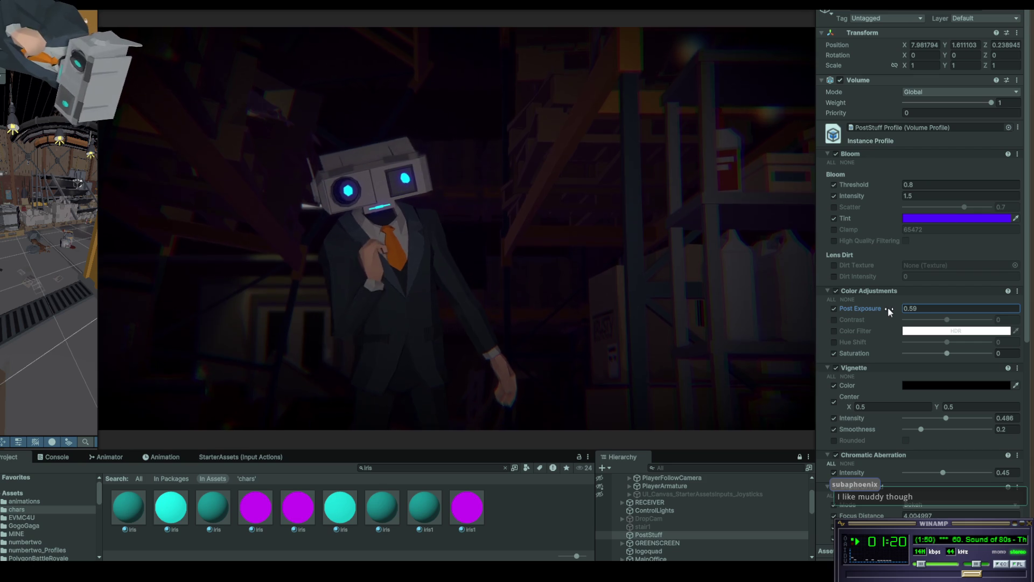
left_click_drag(888, 307, 888, 307)
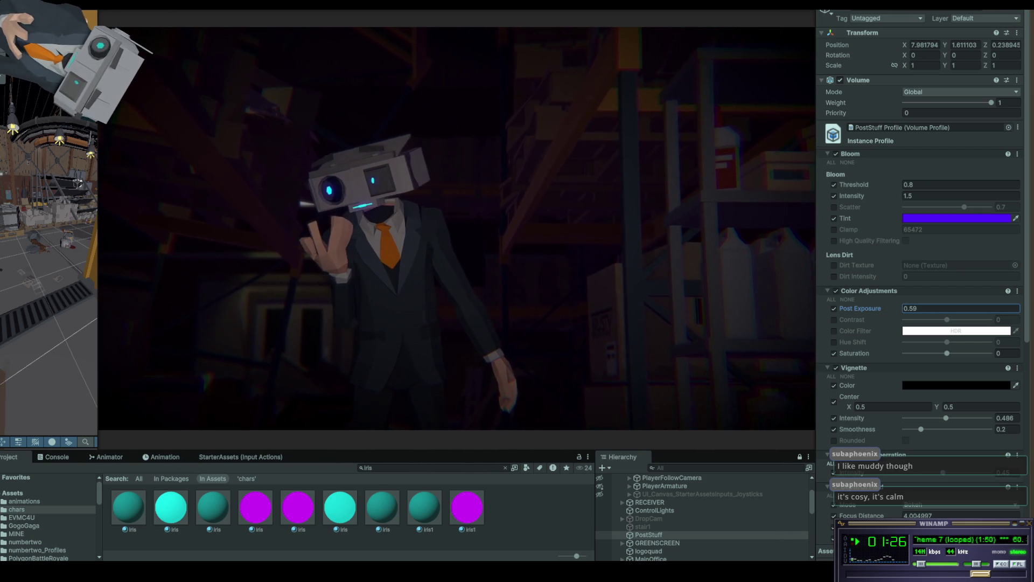
key("shift+space")
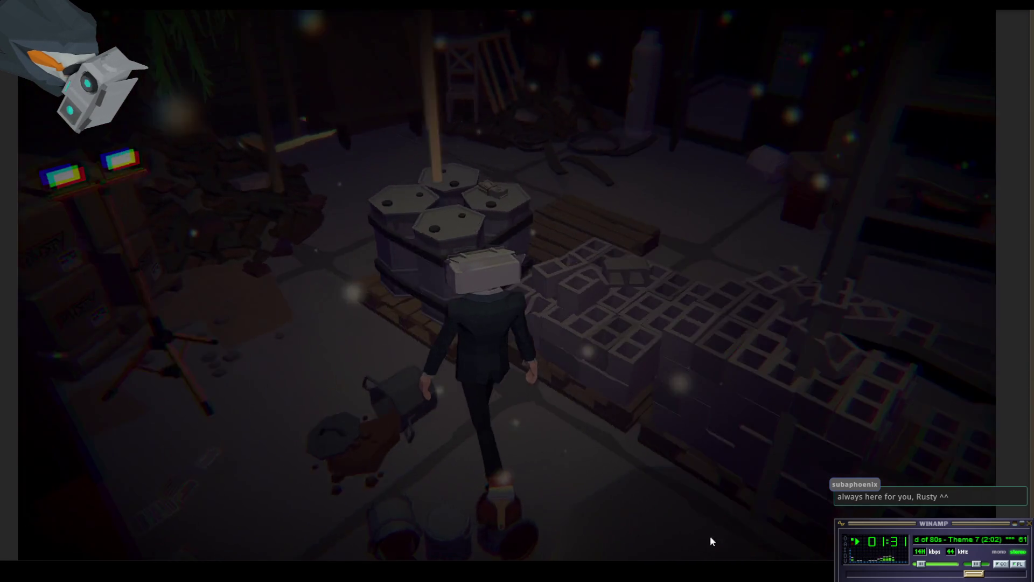
Walk the character to the exit door and DANGER panel, switching the light off and on with E
key("w")
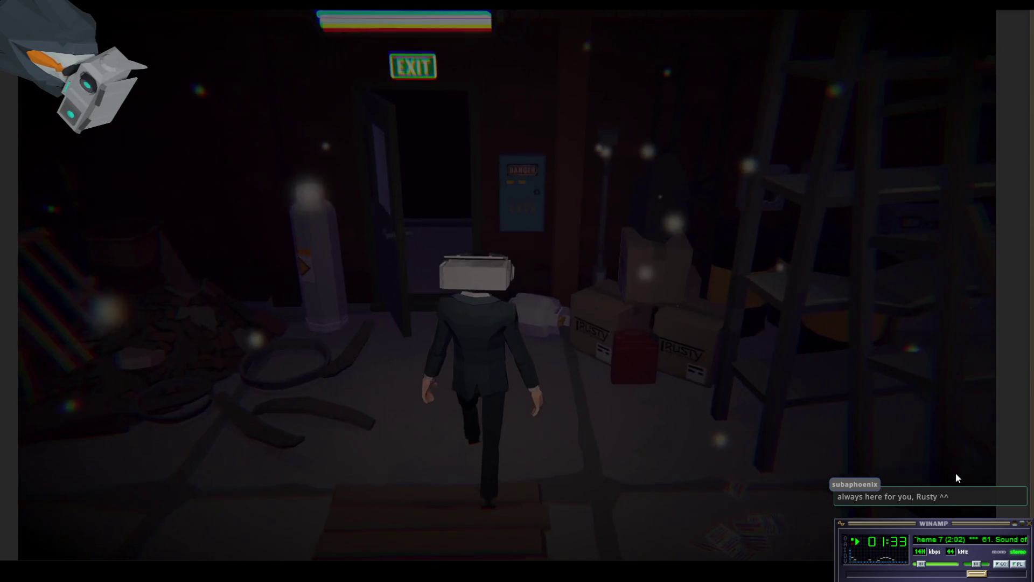
key("w")
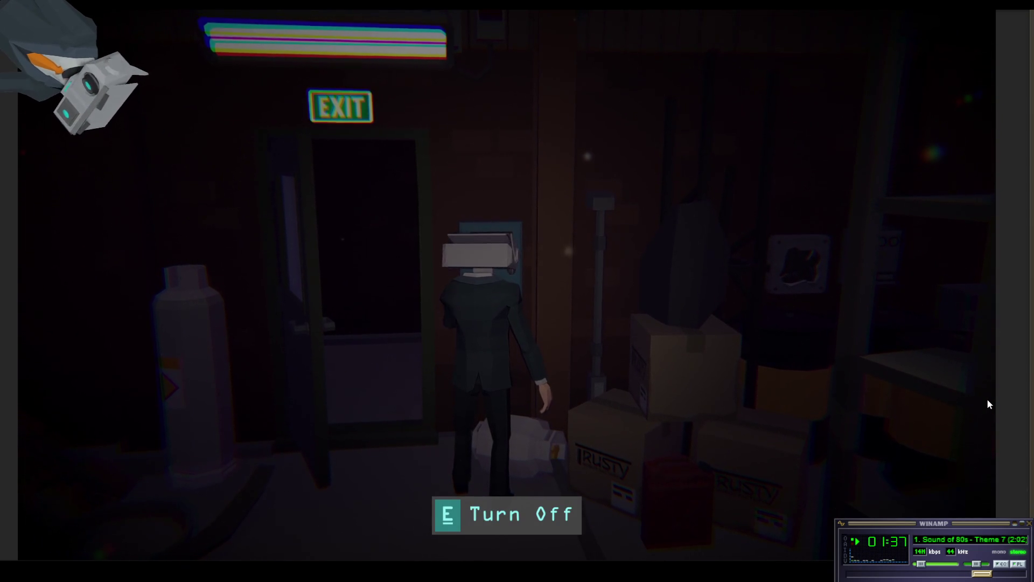
key("s")
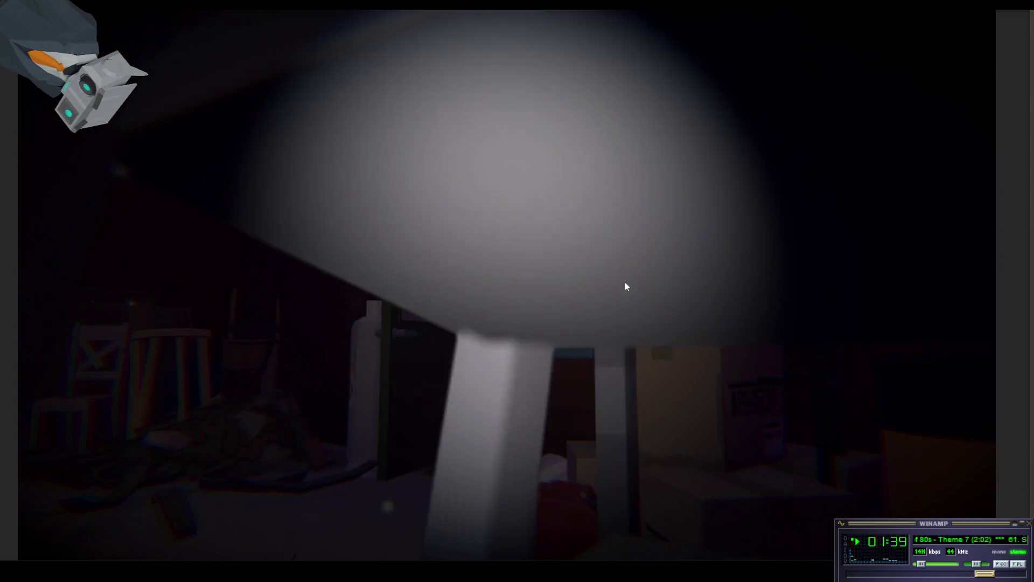
key("w")
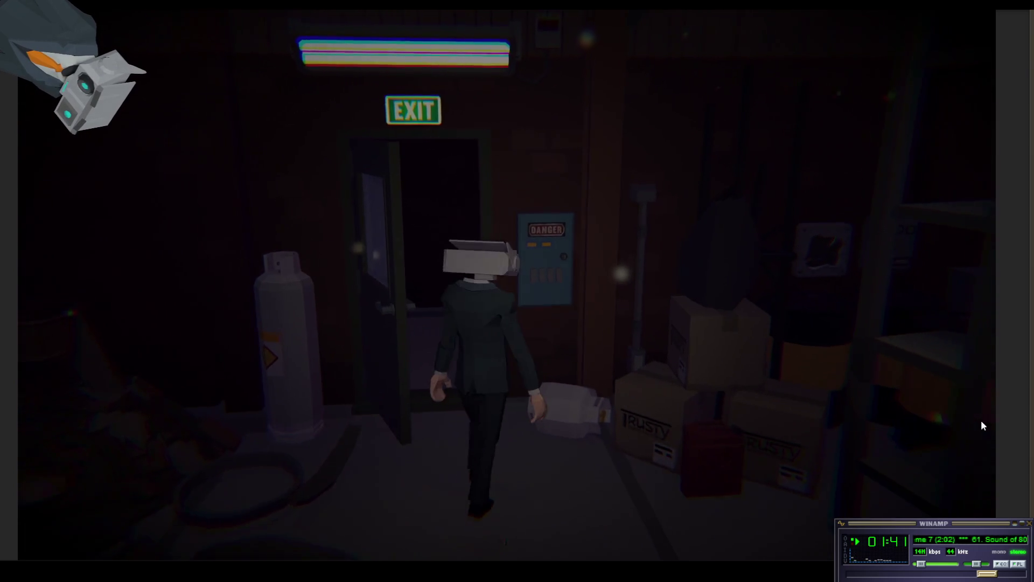
key("e")
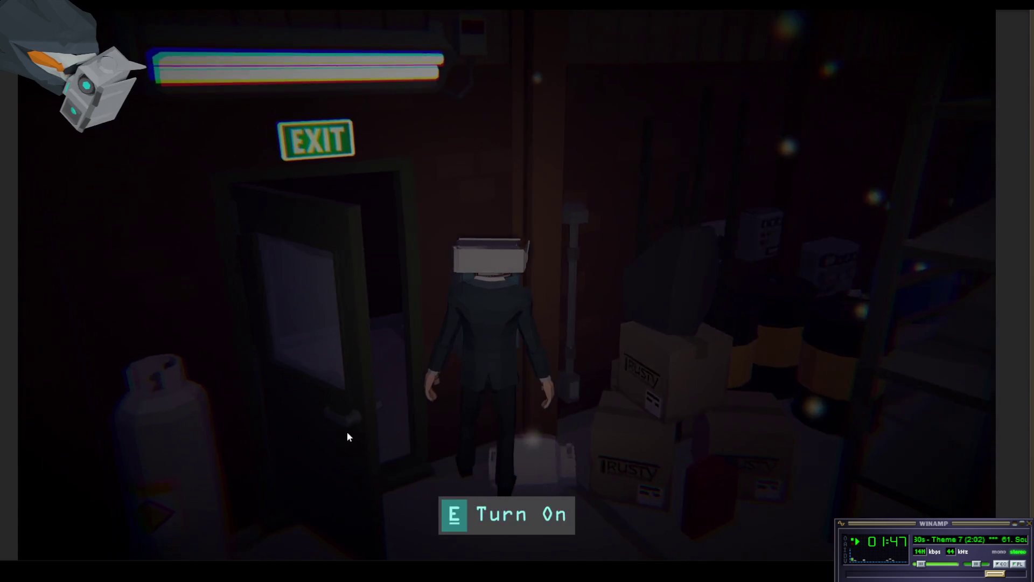
key("e")
key("e")
key("e")
key("e")
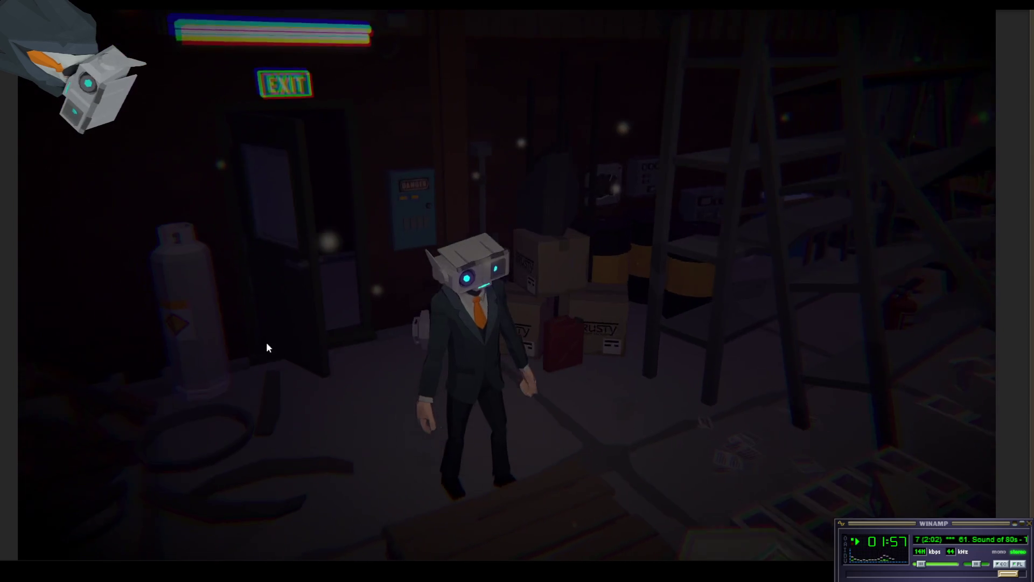
key("w")
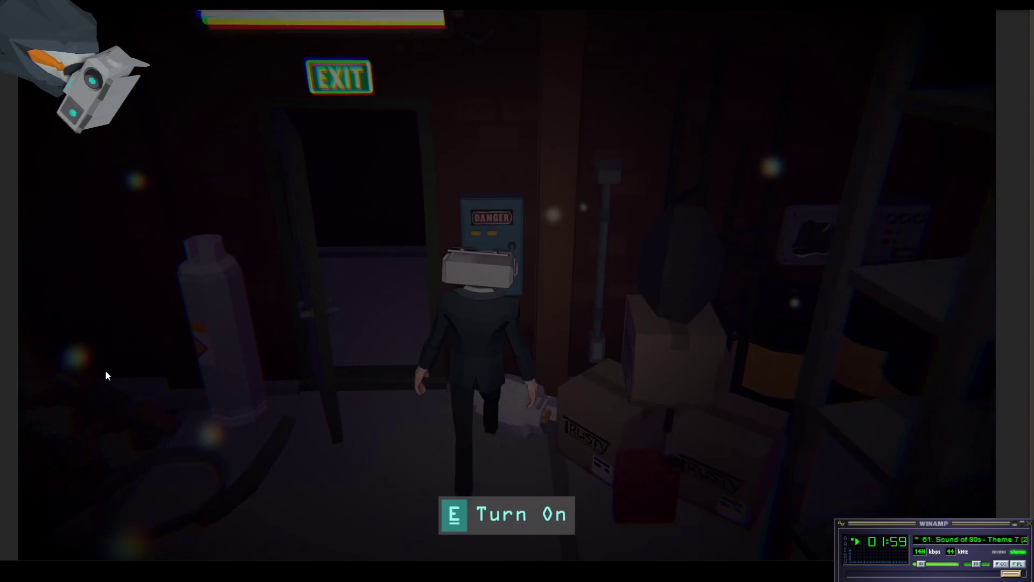
key("e")
key("e")
key("e")
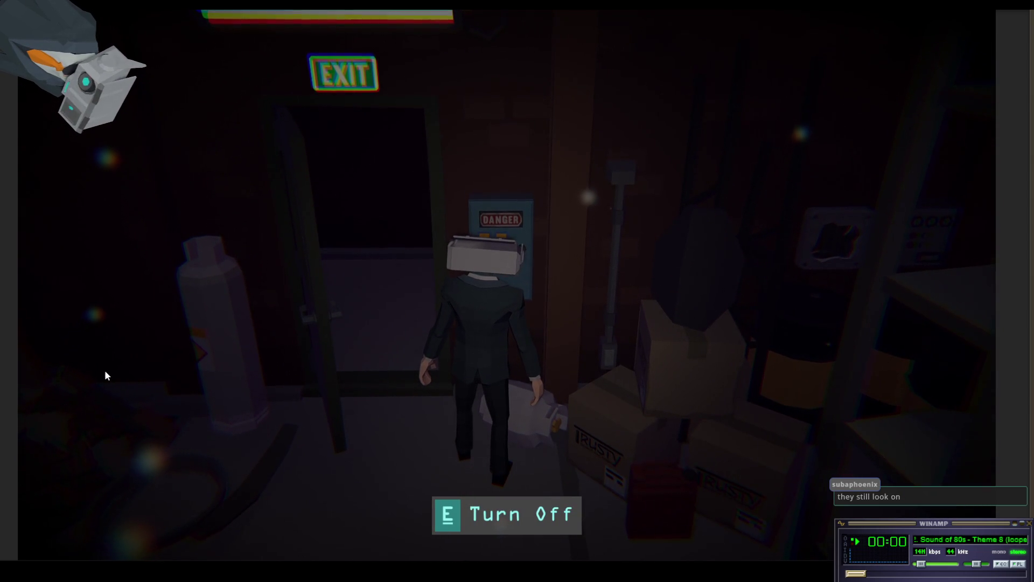
key("e")
key("e")
key("e")
key("e")
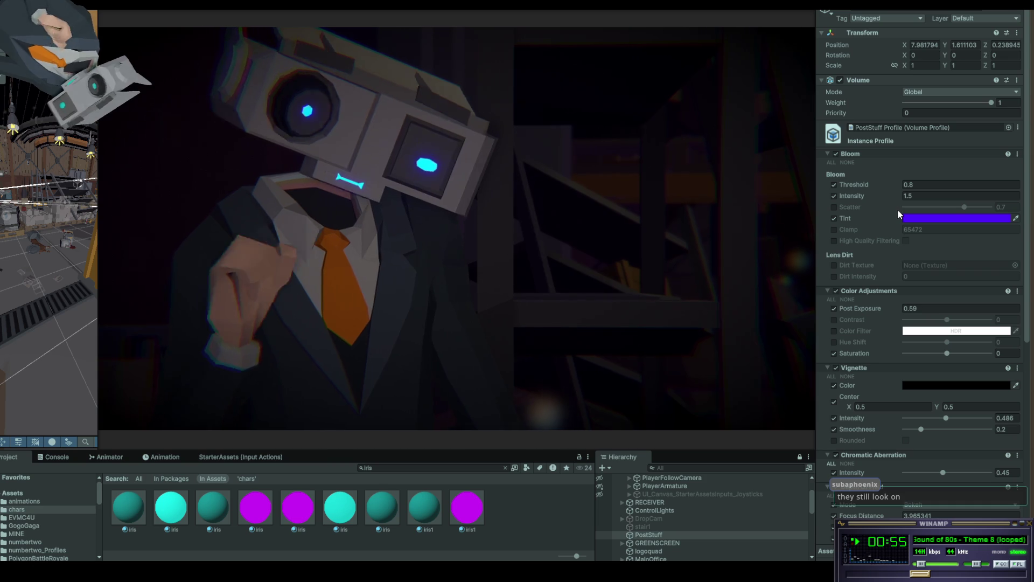
Compare the look by toggling the volume and the Post Exposure override off and on, leaving both enabled
left_click(841, 80)
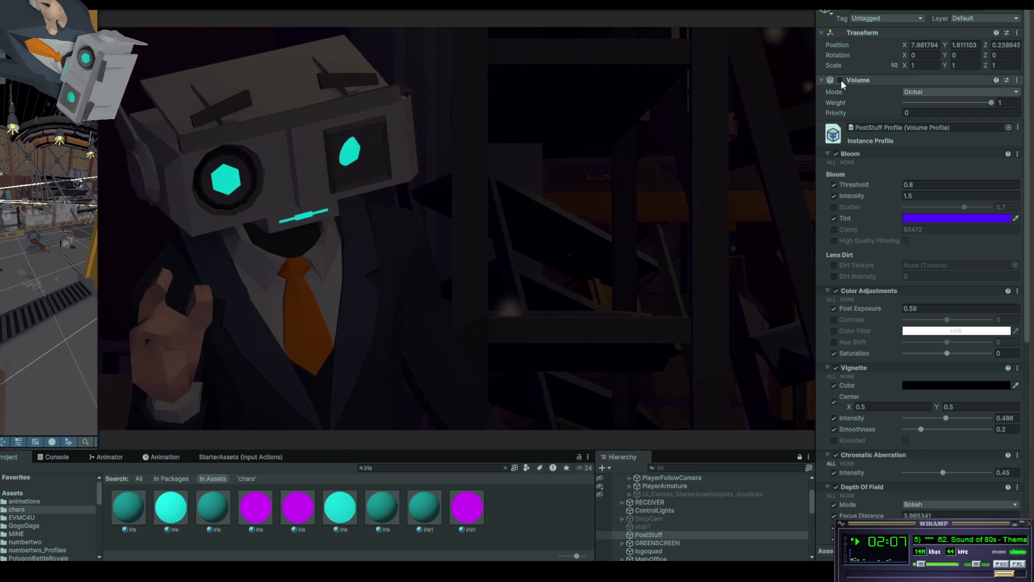
left_click(840, 80)
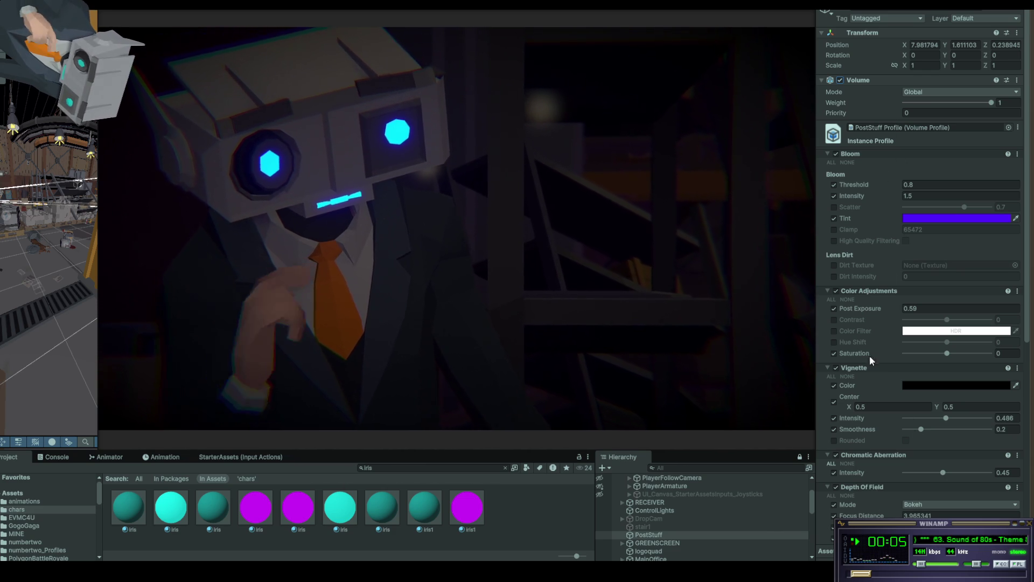
left_click(896, 308)
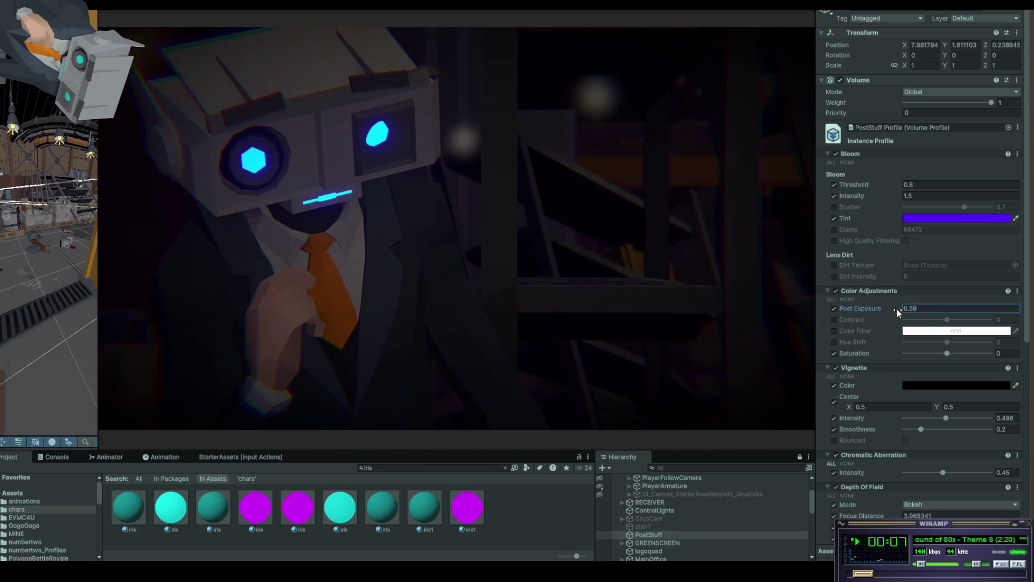
left_click(834, 308)
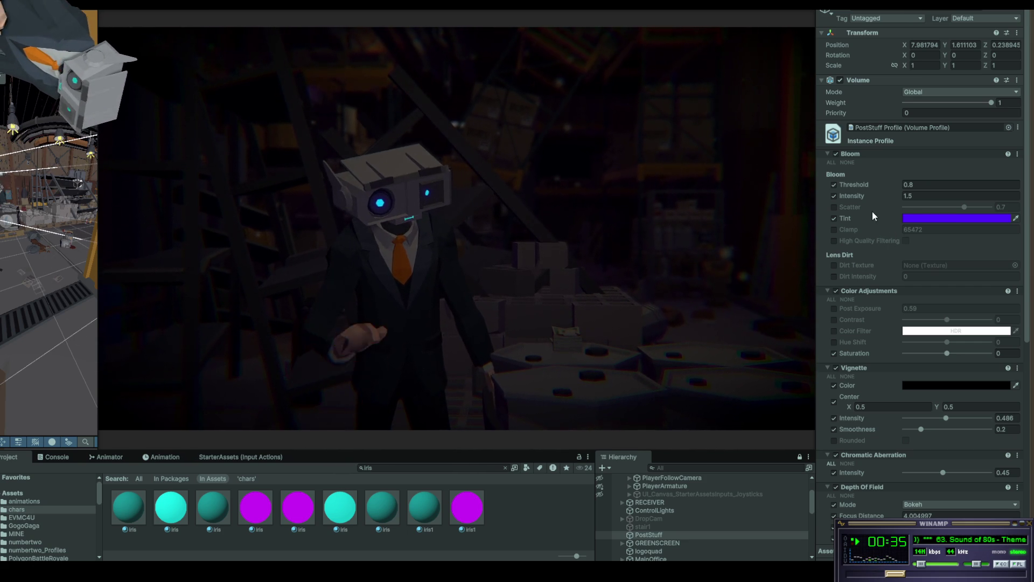
left_click(835, 308)
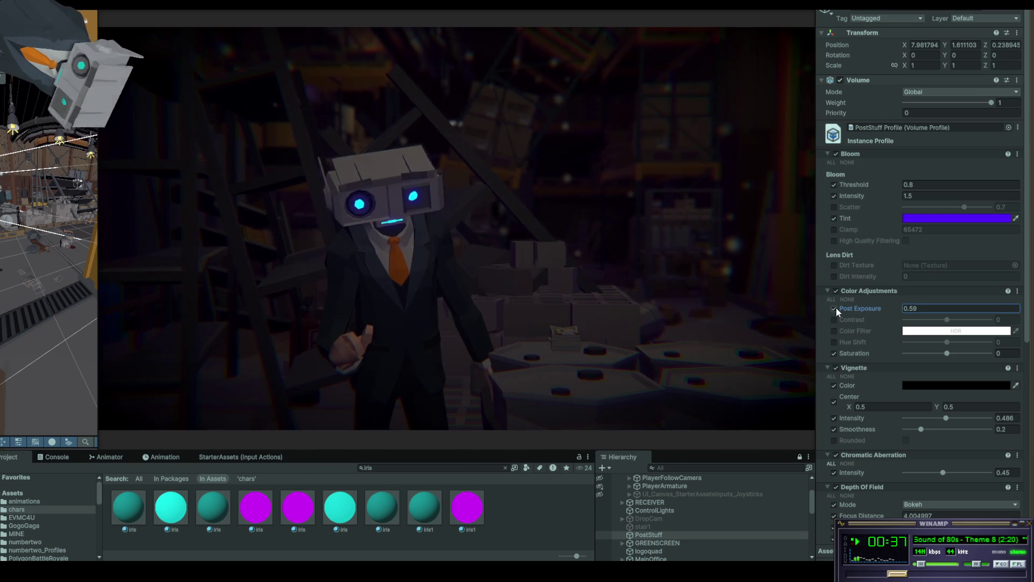
left_click(835, 308)
left_click(834, 308)
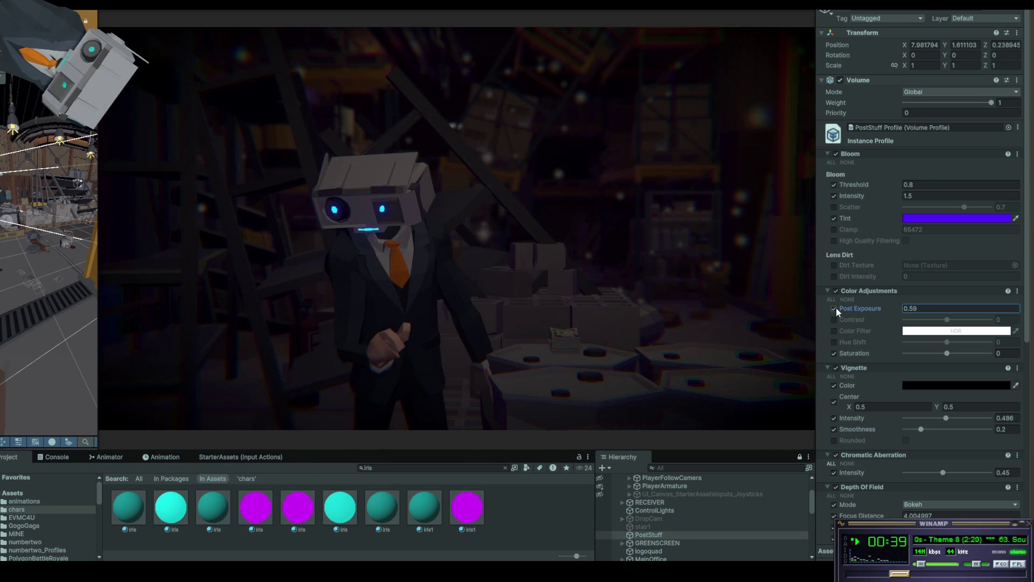
left_click(834, 308)
left_click(834, 308)
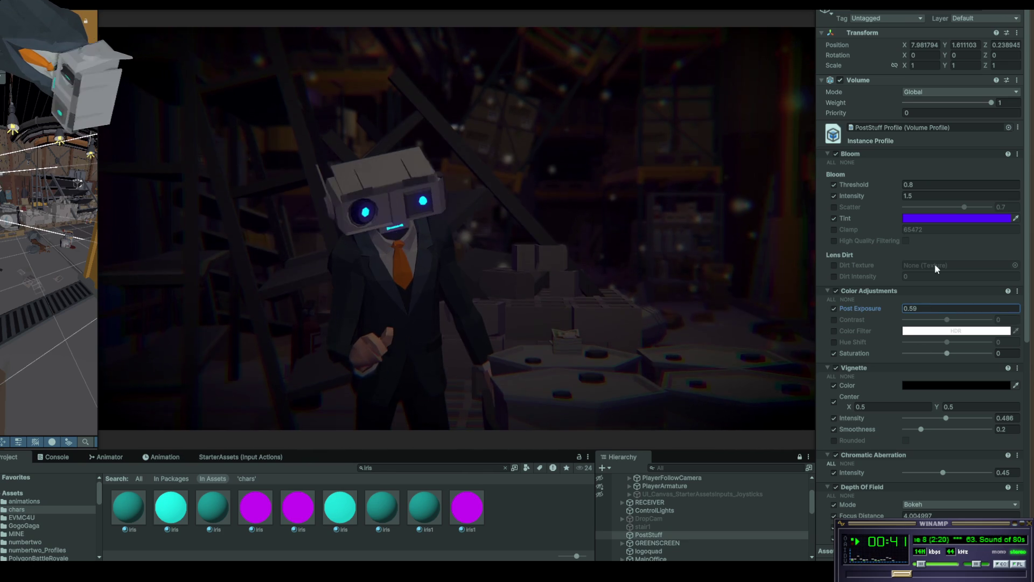
Lower Post Exposure from 0.59 to 0.41 and keep the override enabled after comparing
left_click_drag(894, 306, 888, 305)
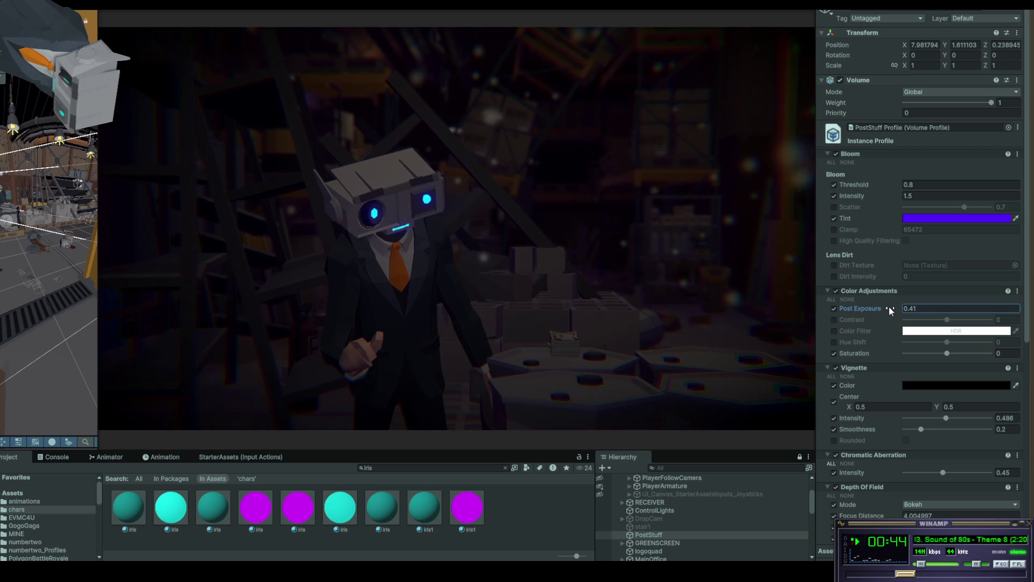
left_click(834, 308)
left_click(834, 309)
left_click(833, 308)
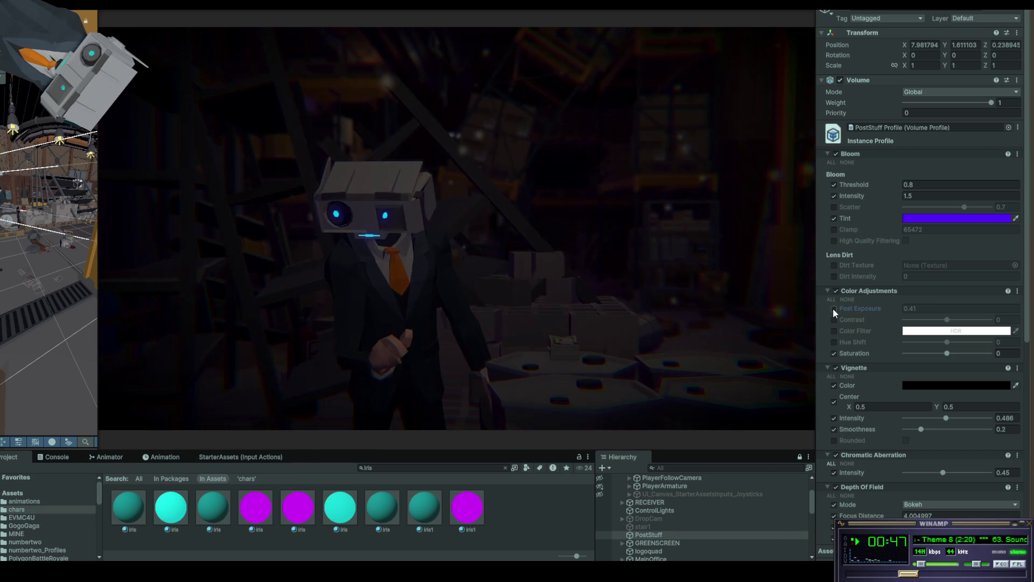
left_click(833, 308)
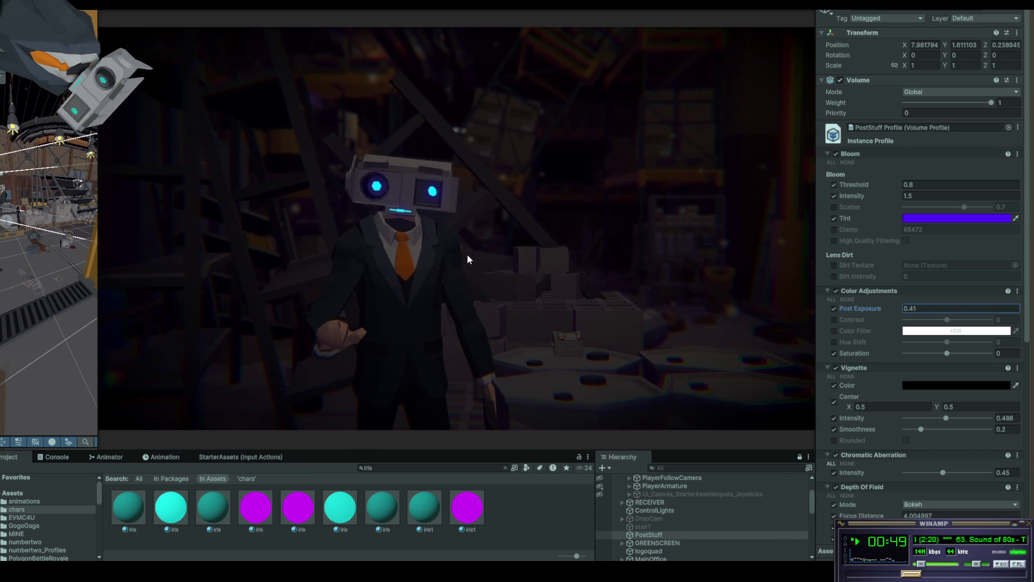
left_click(775, 290)
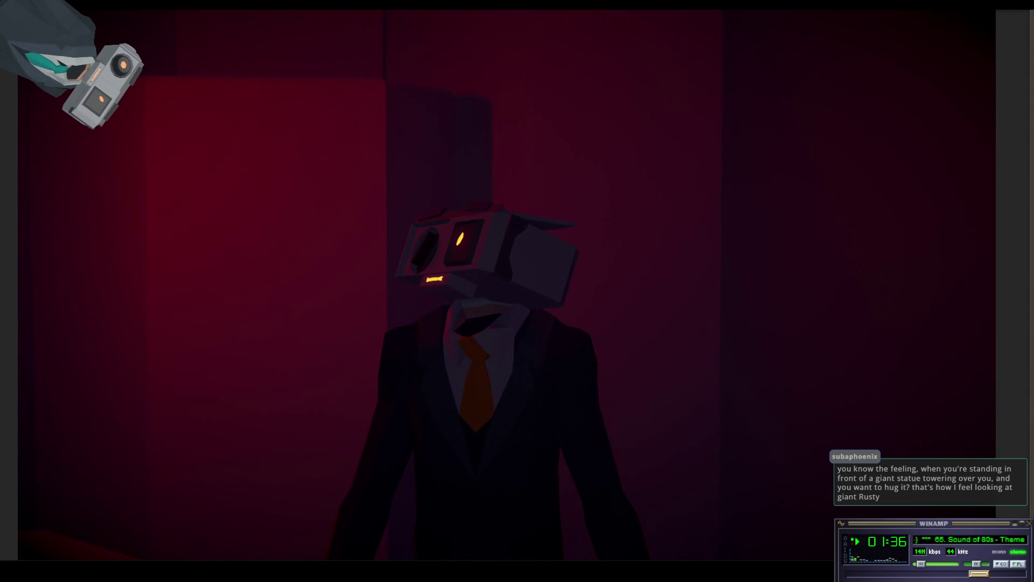
Switch to the VSeeFace window with Alt+Tab
key("alt+Tab")
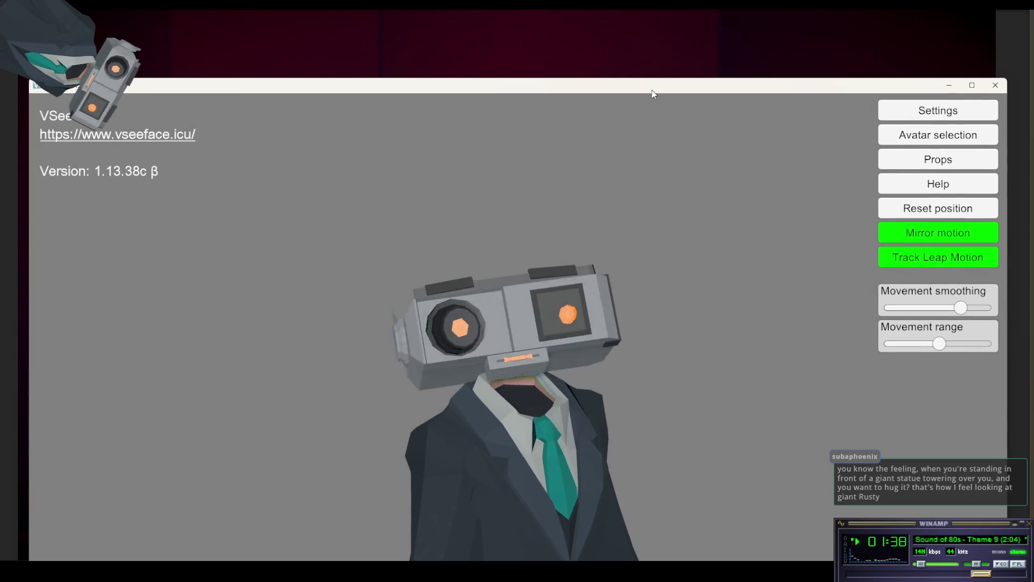
Nudge the VSeeFace window slightly and minimize it
left_click_drag(651, 93, 649, 92)
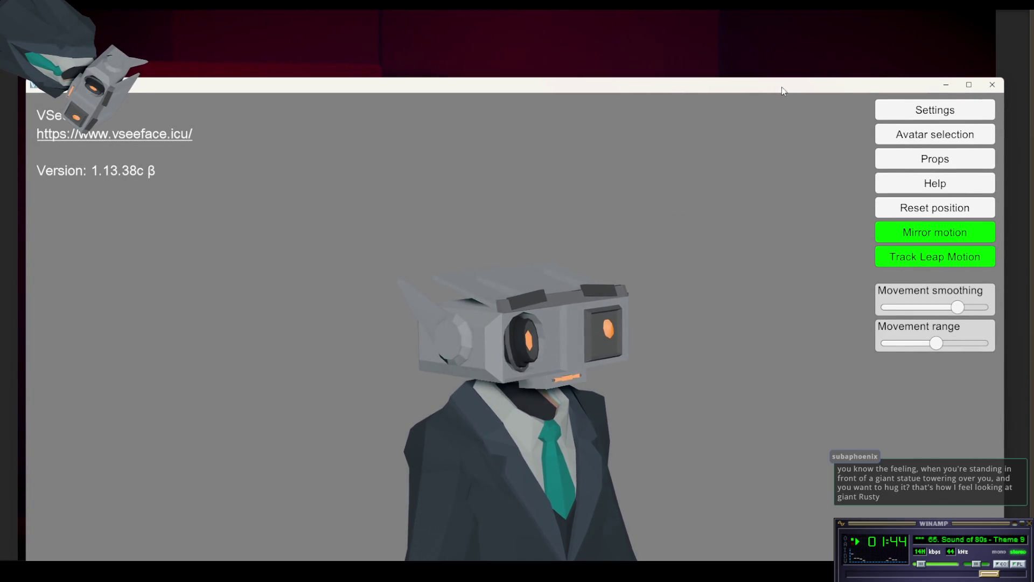
left_click(946, 84)
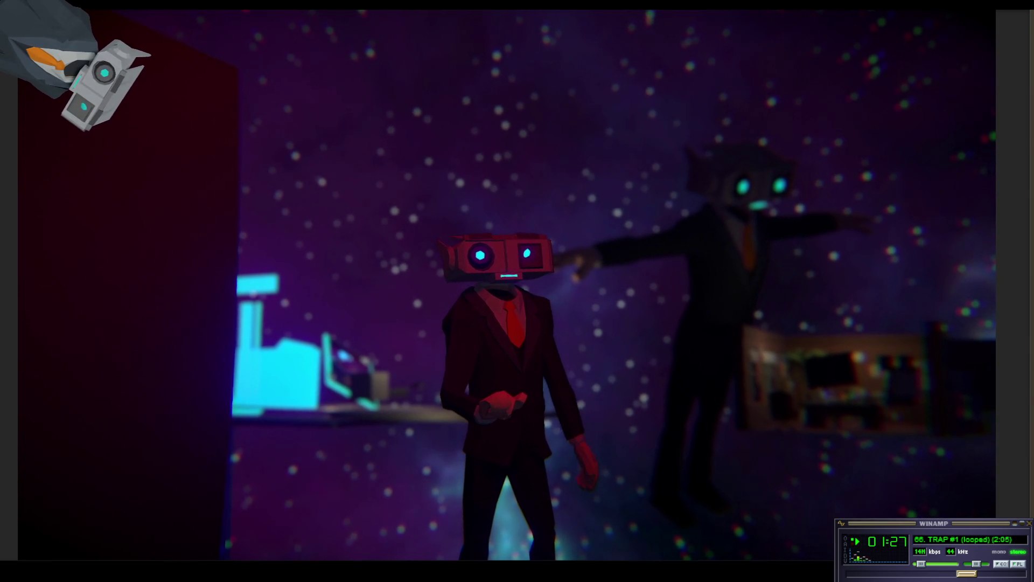
Leave the full-screen Game view with Escape to restore the editor panels while playing
key("Escape")
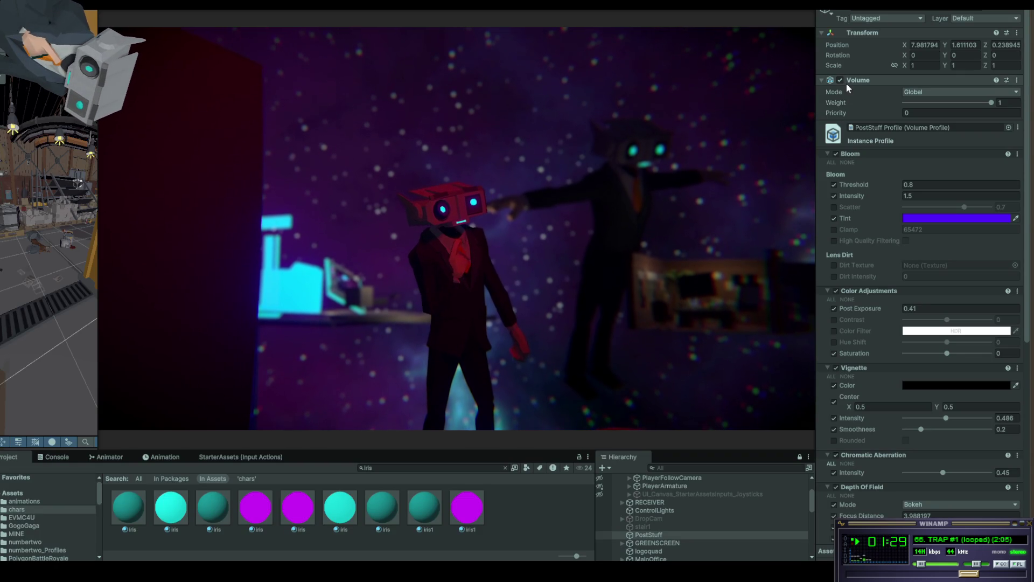
left_click(840, 79)
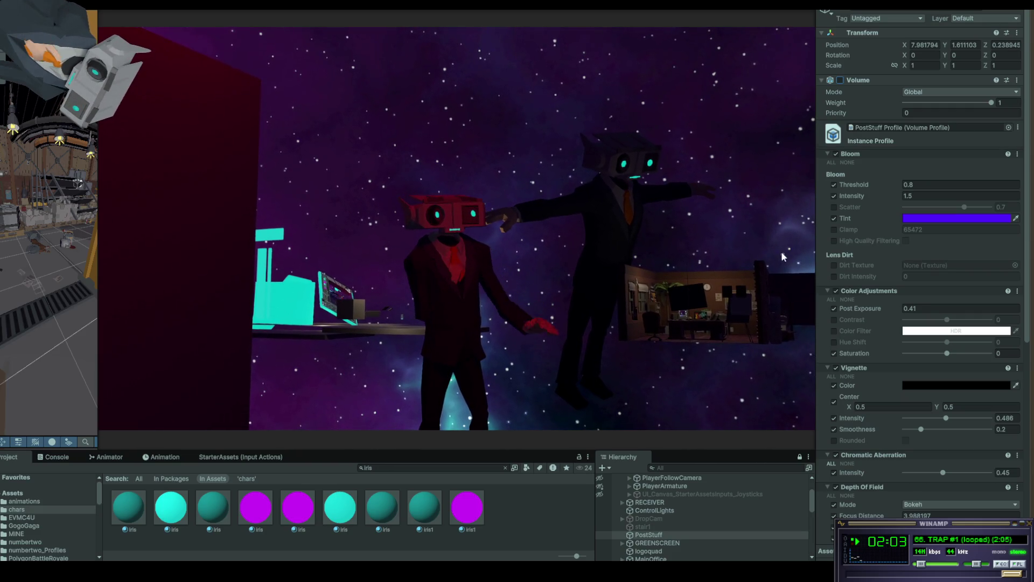
left_click(1010, 19)
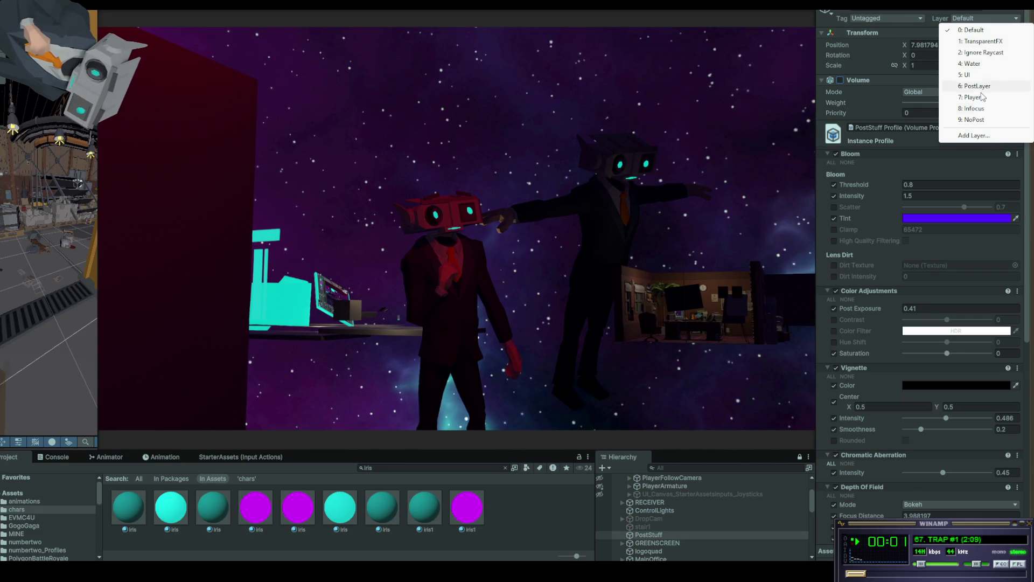
key("Escape")
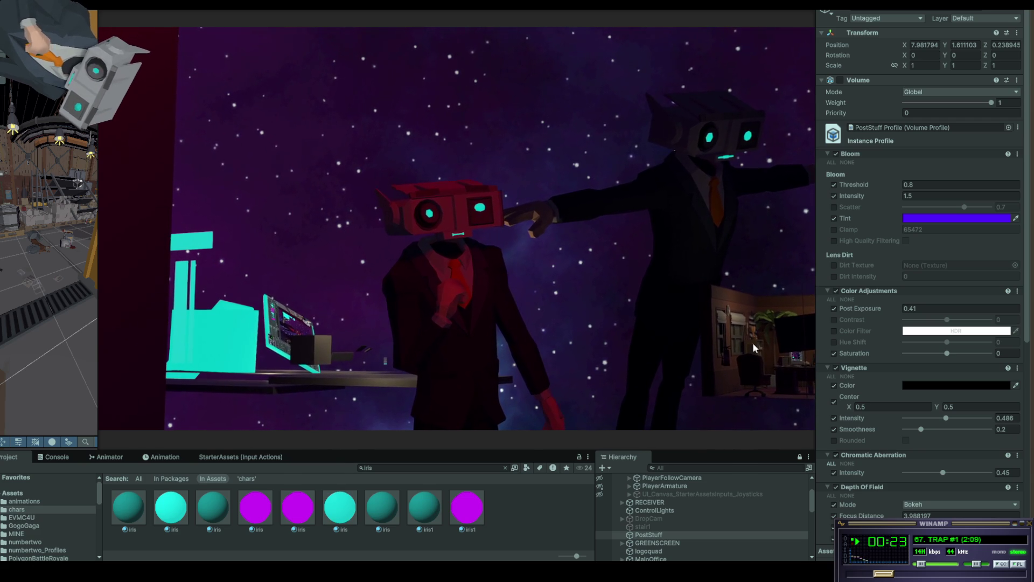
left_click(840, 80)
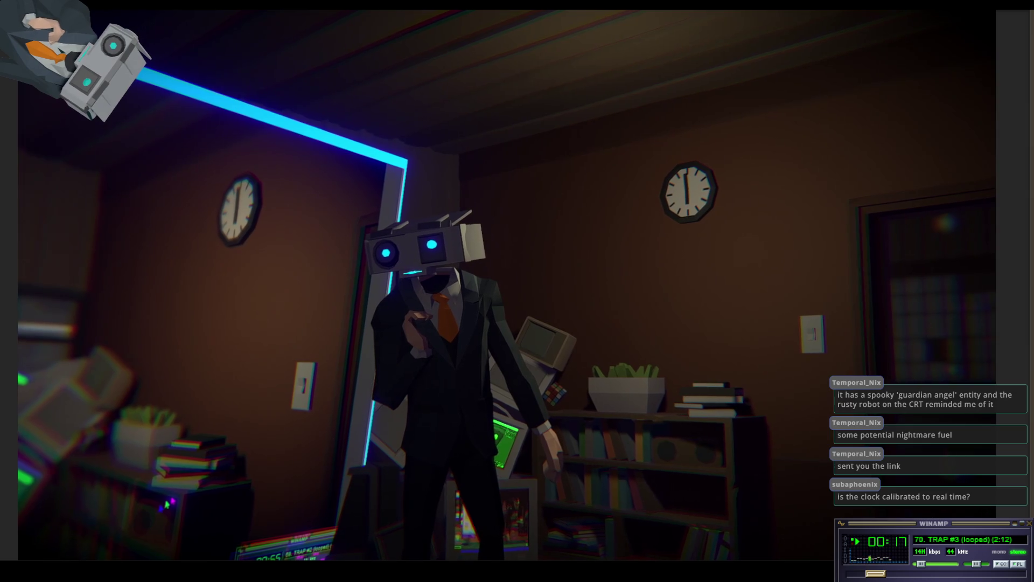
Move the Guardian Angel YouTube video window up over the office scene
mouse_move(1033, 156)
left_mouse_down()
mouse_move(715, 152)
mouse_move(713, 56)
mouse_move(668, 37)
left_mouse_up()
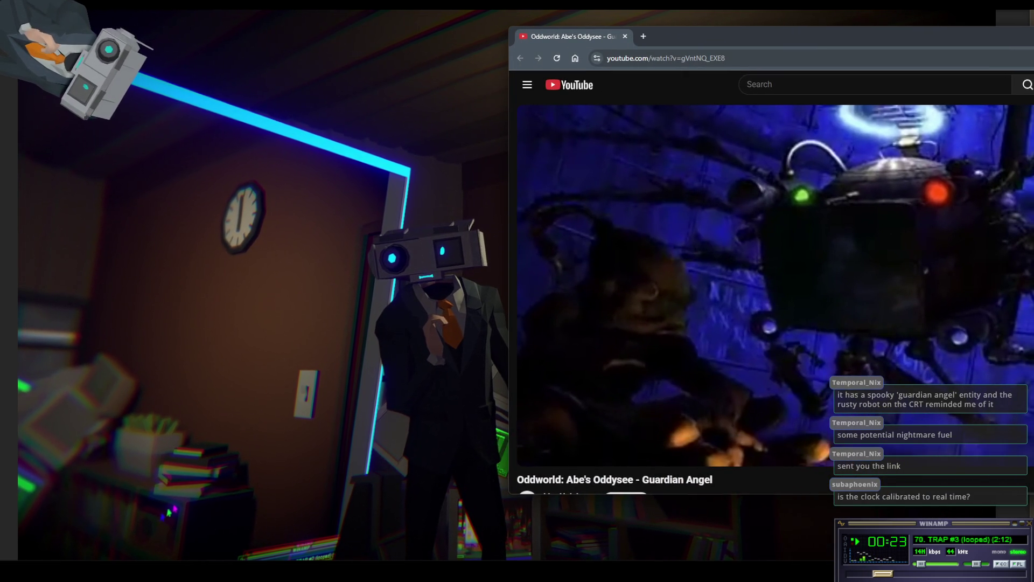
Skip the Guardian Angel clip ahead to 0:06, then close its browser window
mouse_move(528, 441)
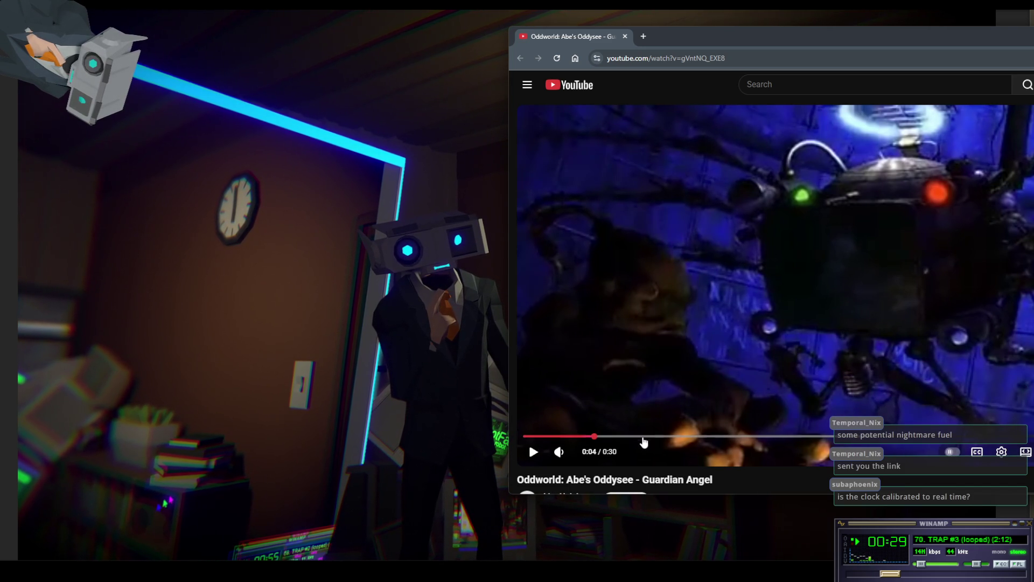
left_click(642, 438)
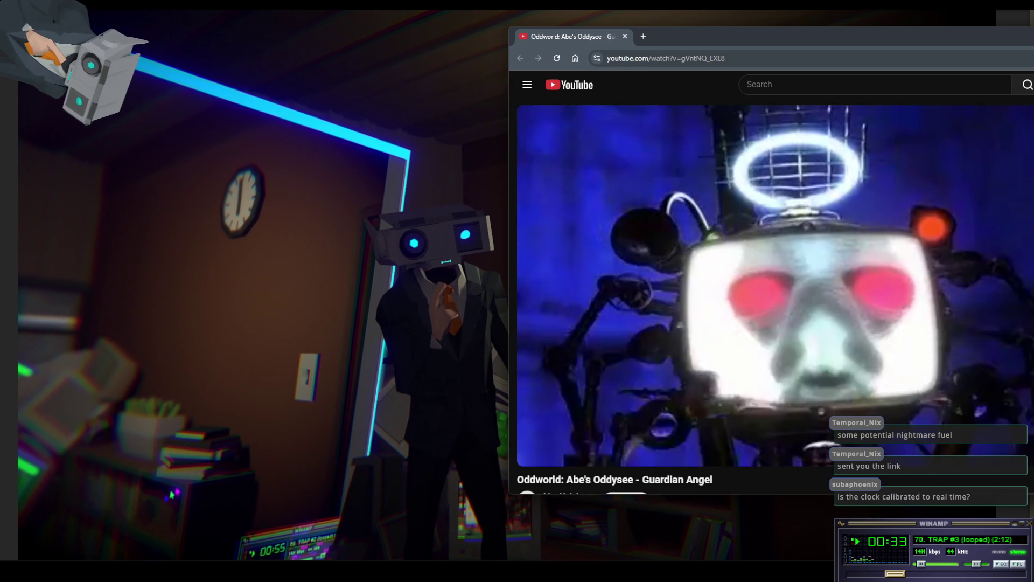
left_click(625, 37)
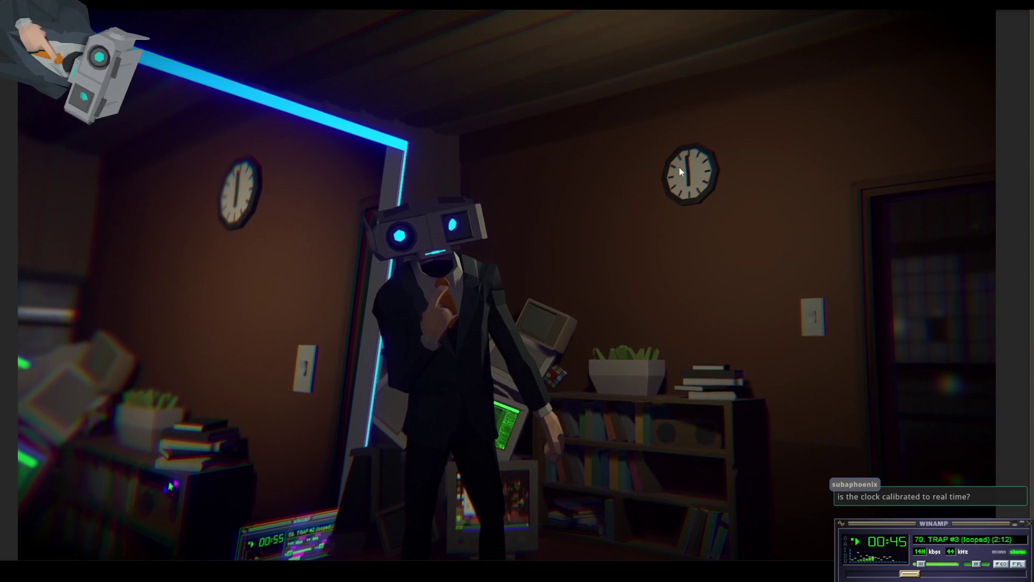
Filter the Hierarchy by 'clock' and frame SM_Prop_Clock_01 (3) in the Scene view
key("shift+space")
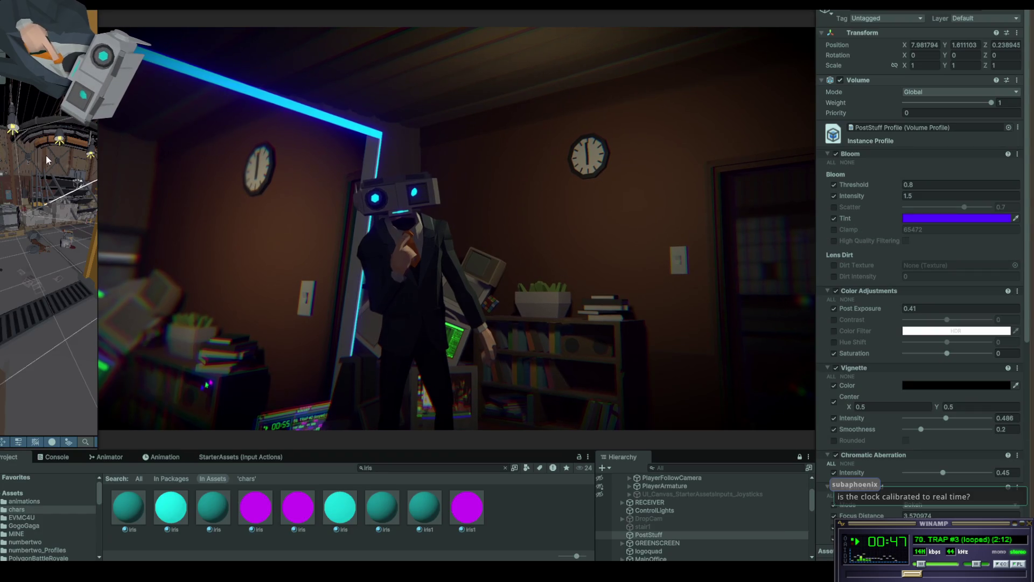
left_click(685, 468)
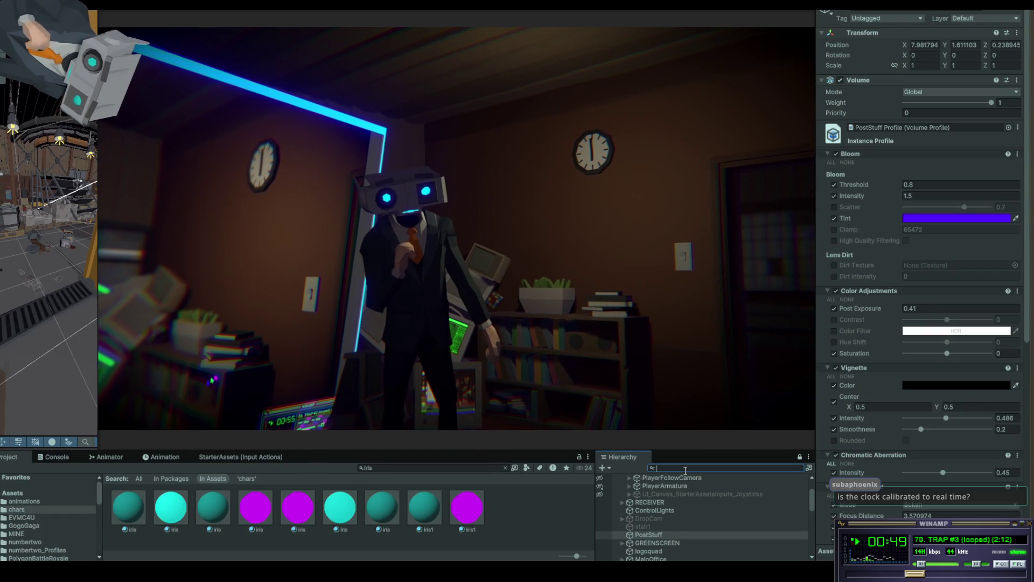
type("clock")
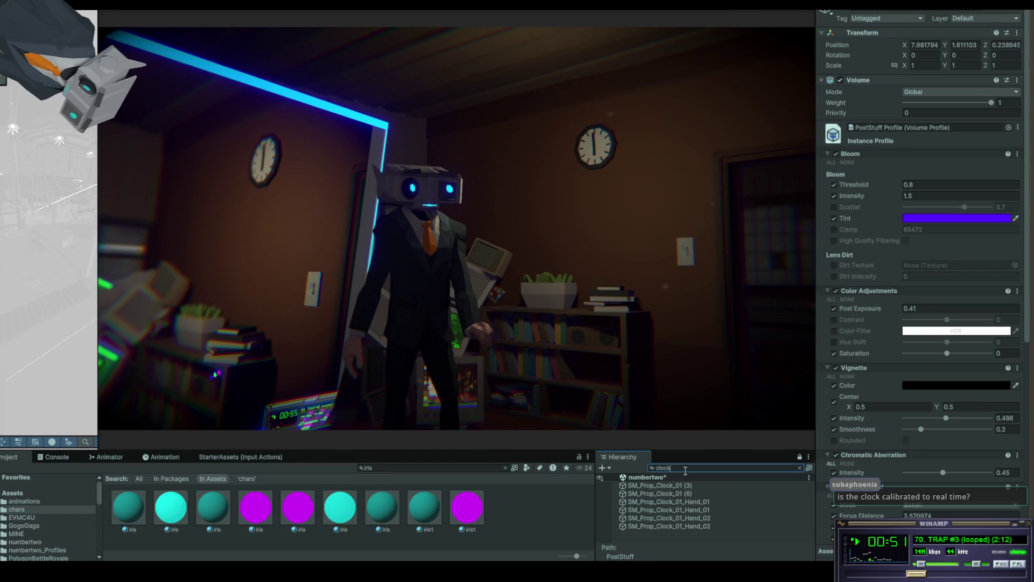
left_click(680, 485)
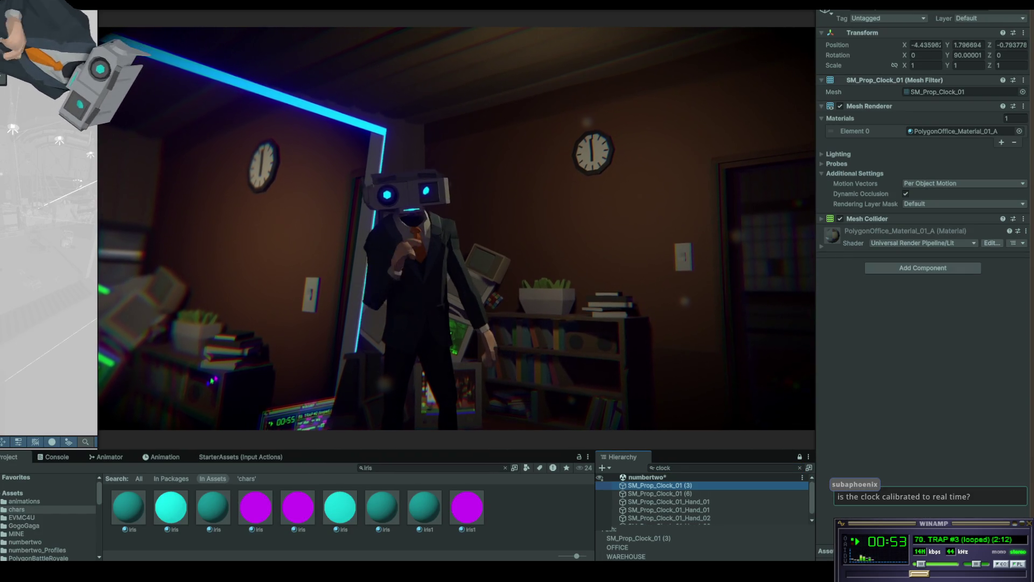
key("f")
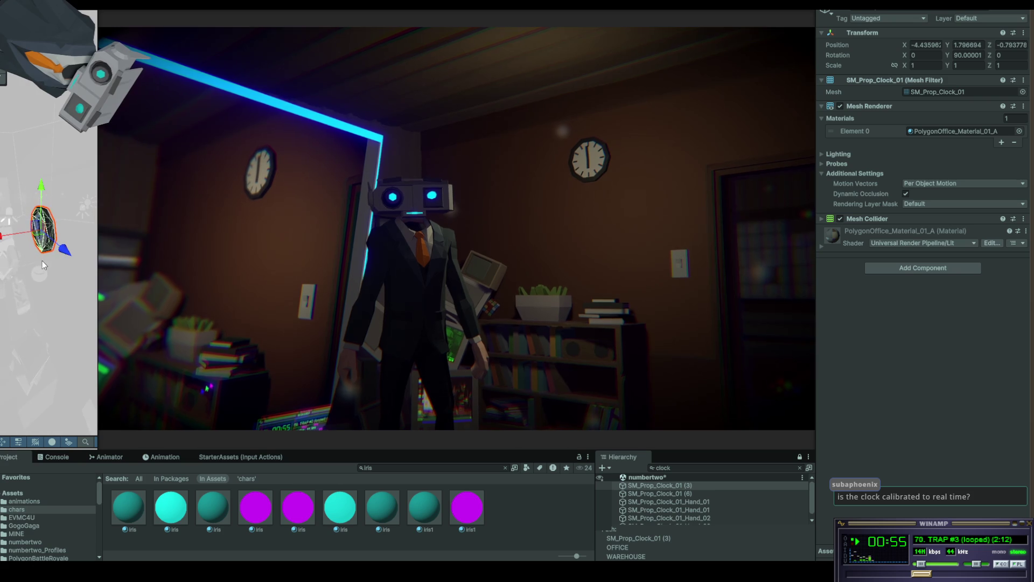
scroll(33, 277, "up", 5)
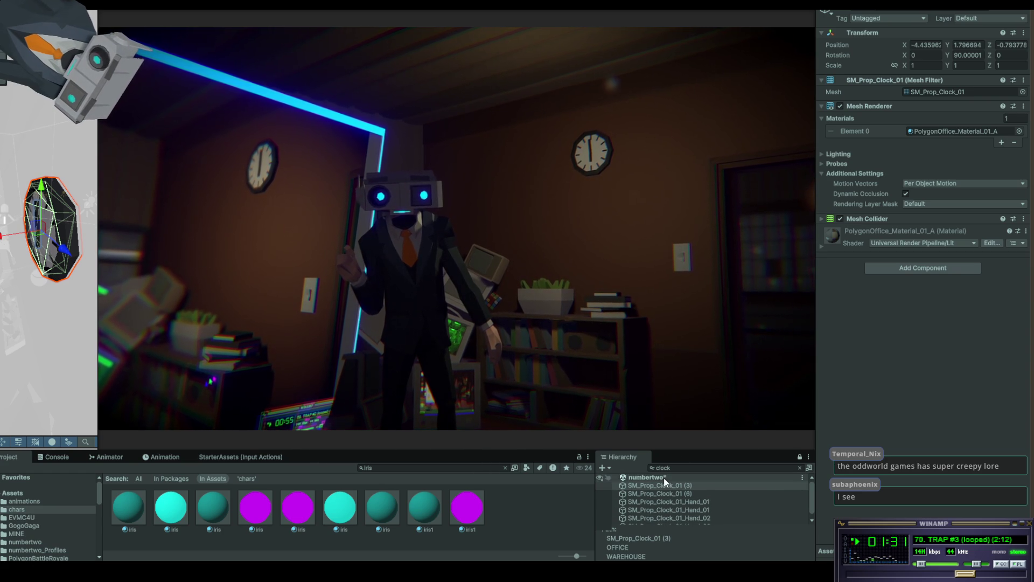
Clear the Hierarchy filter and expand SM_Prop_Clock_01 (3) to show Hand_01 and Hand_02
left_click(799, 468)
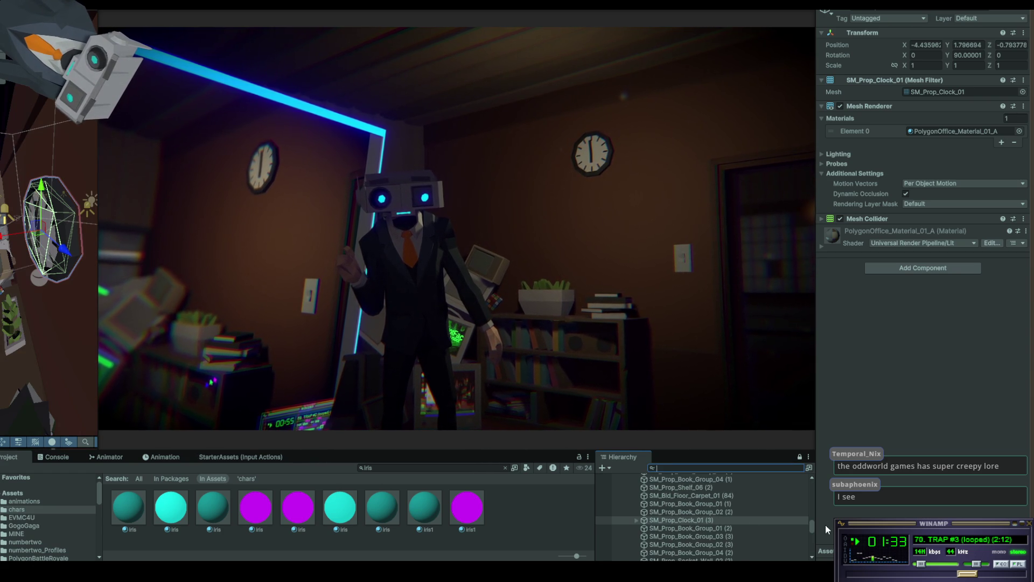
left_click(636, 520)
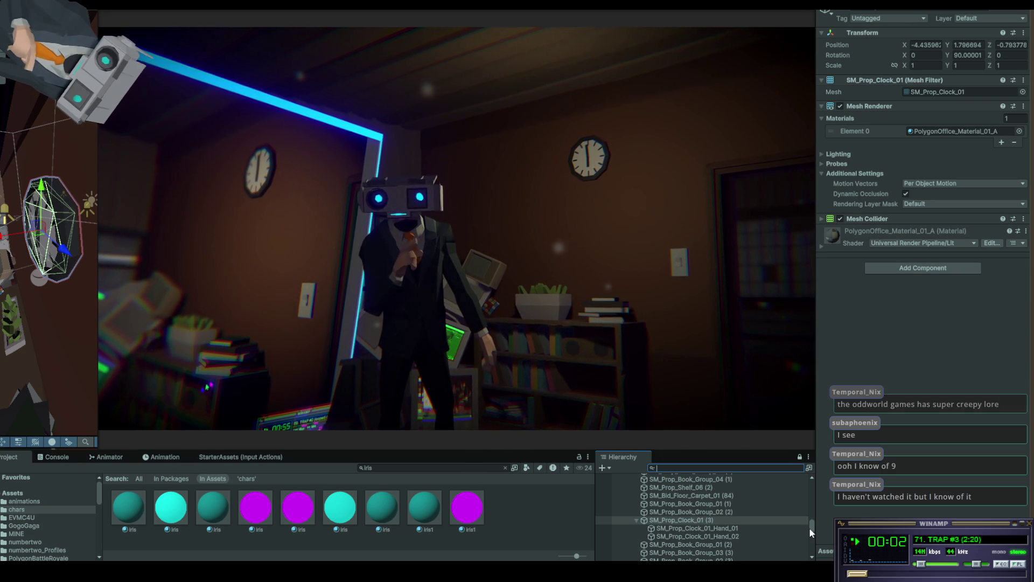
left_click(537, 345)
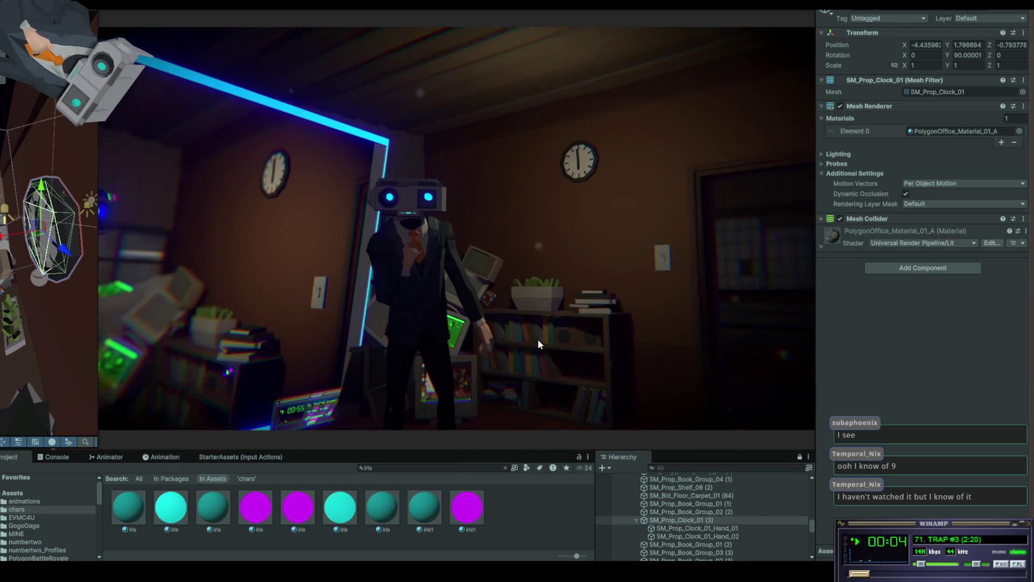